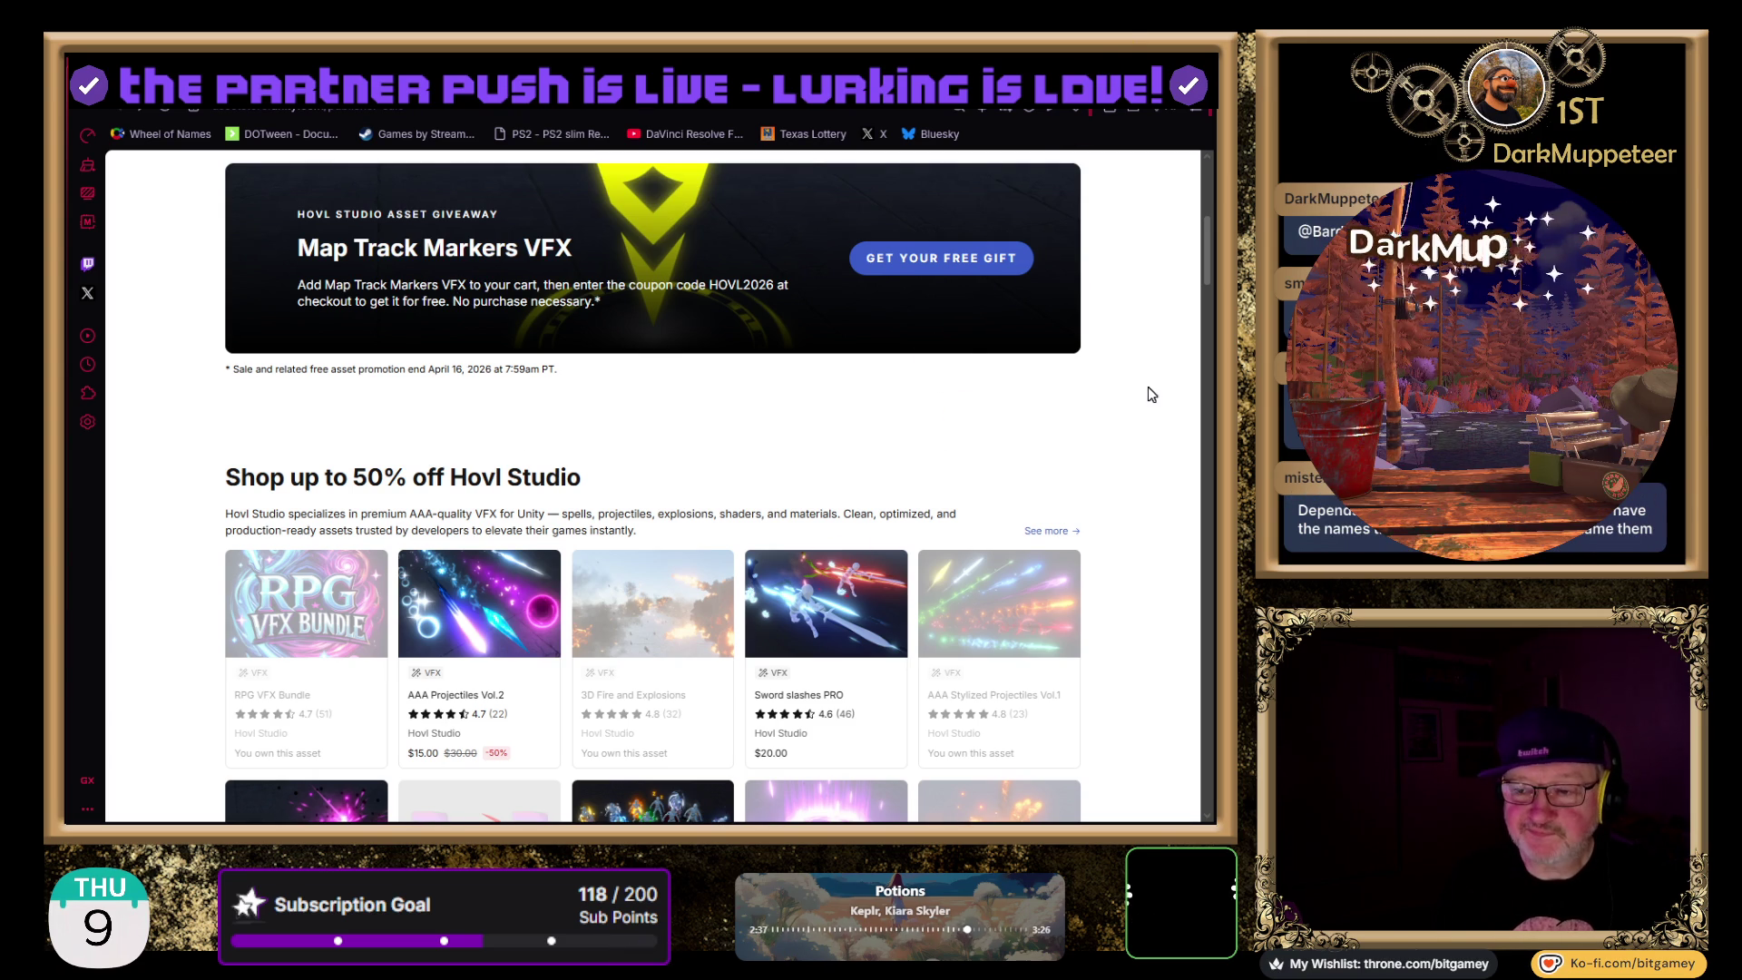
# - Scroll the Hovl Studio sale page to the free Map Track Markers VFX giveaway banner
pyautogui.scroll(-3, 1147, 386)
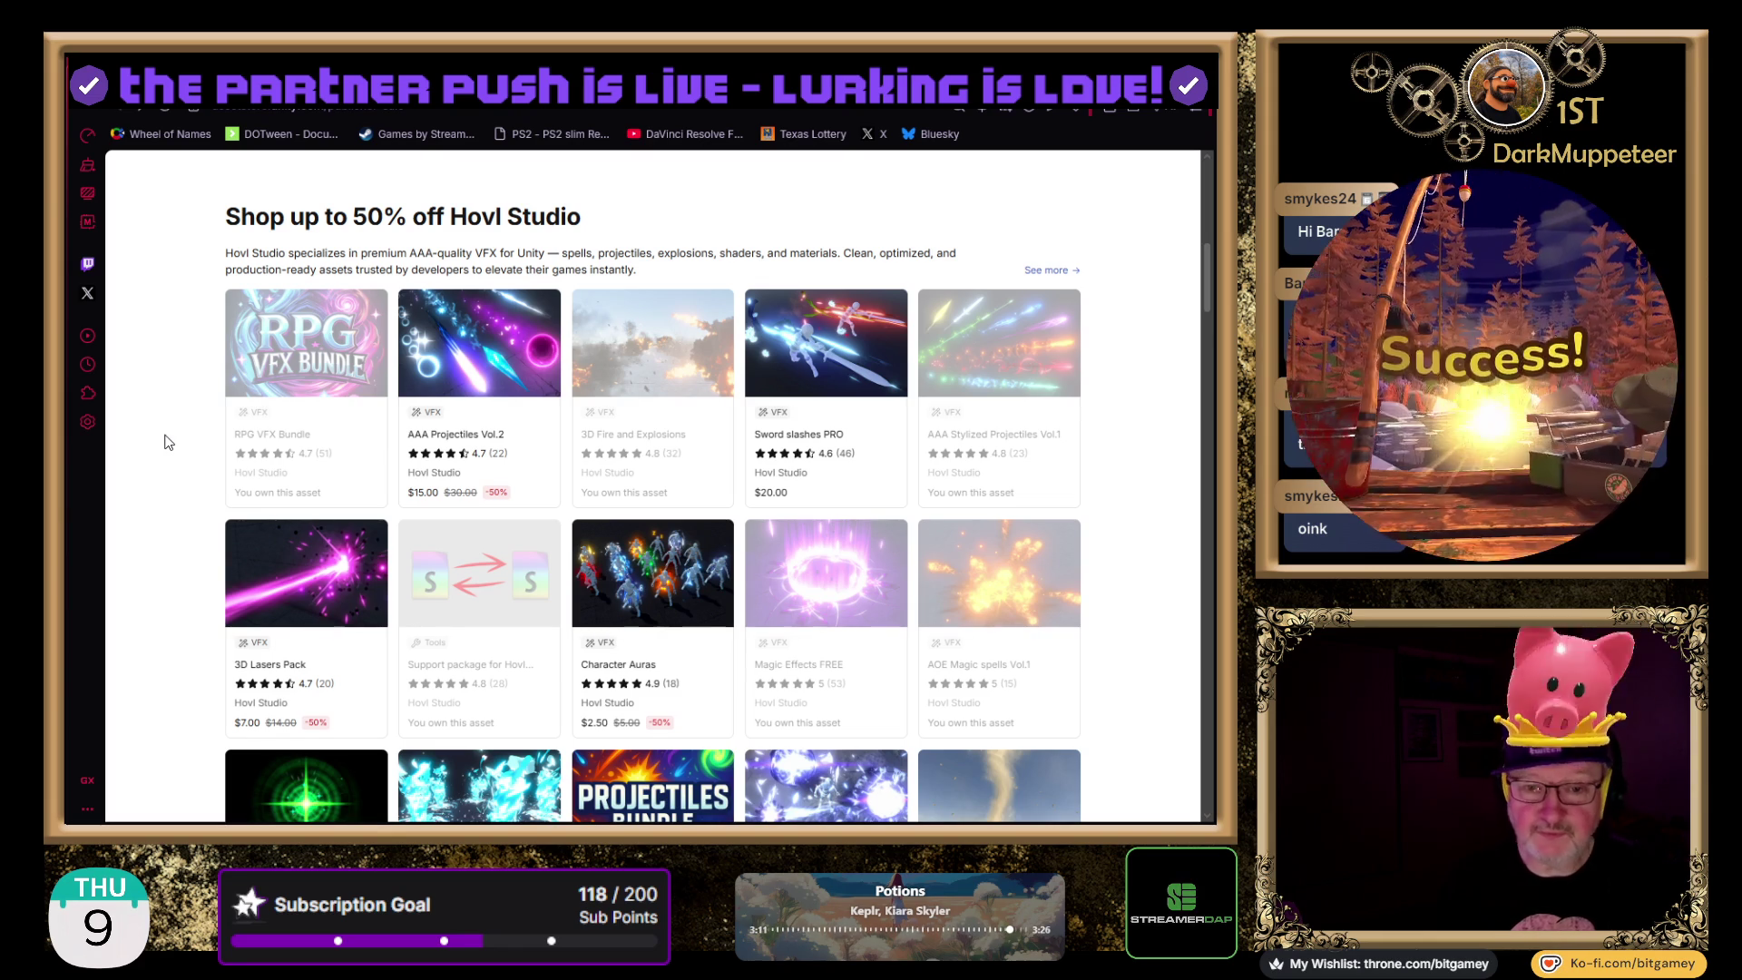
pyautogui.scroll(5, 159, 385)
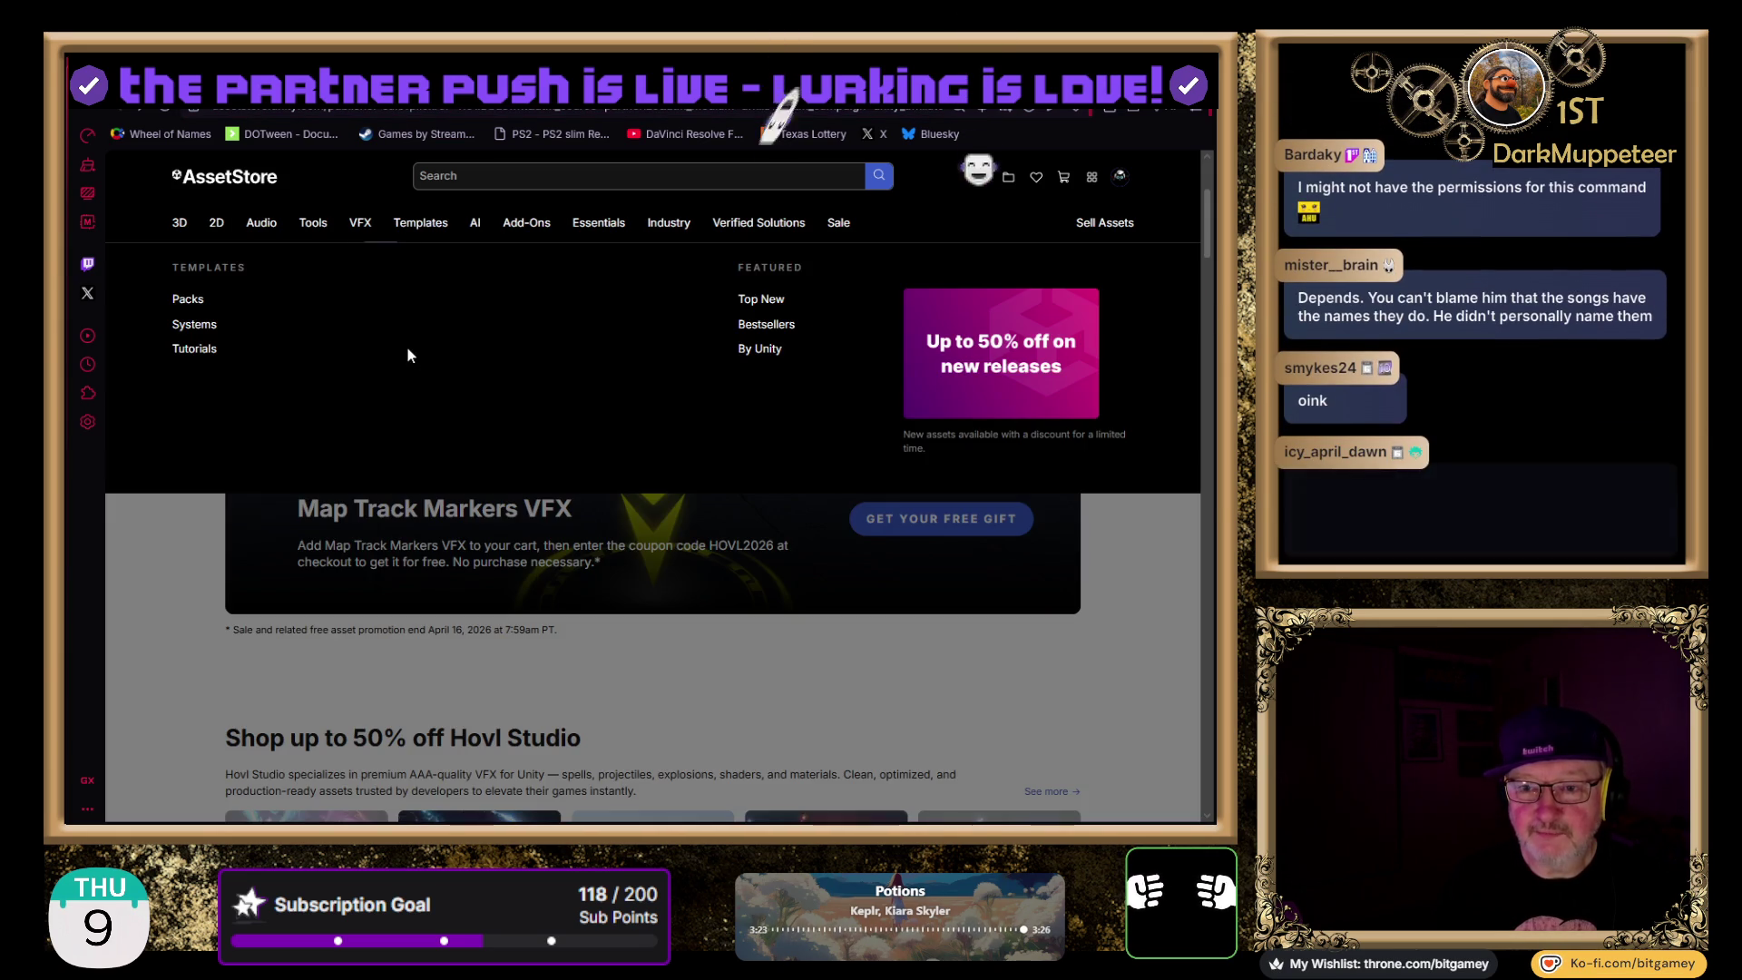
pyautogui.moveTo(420, 222)
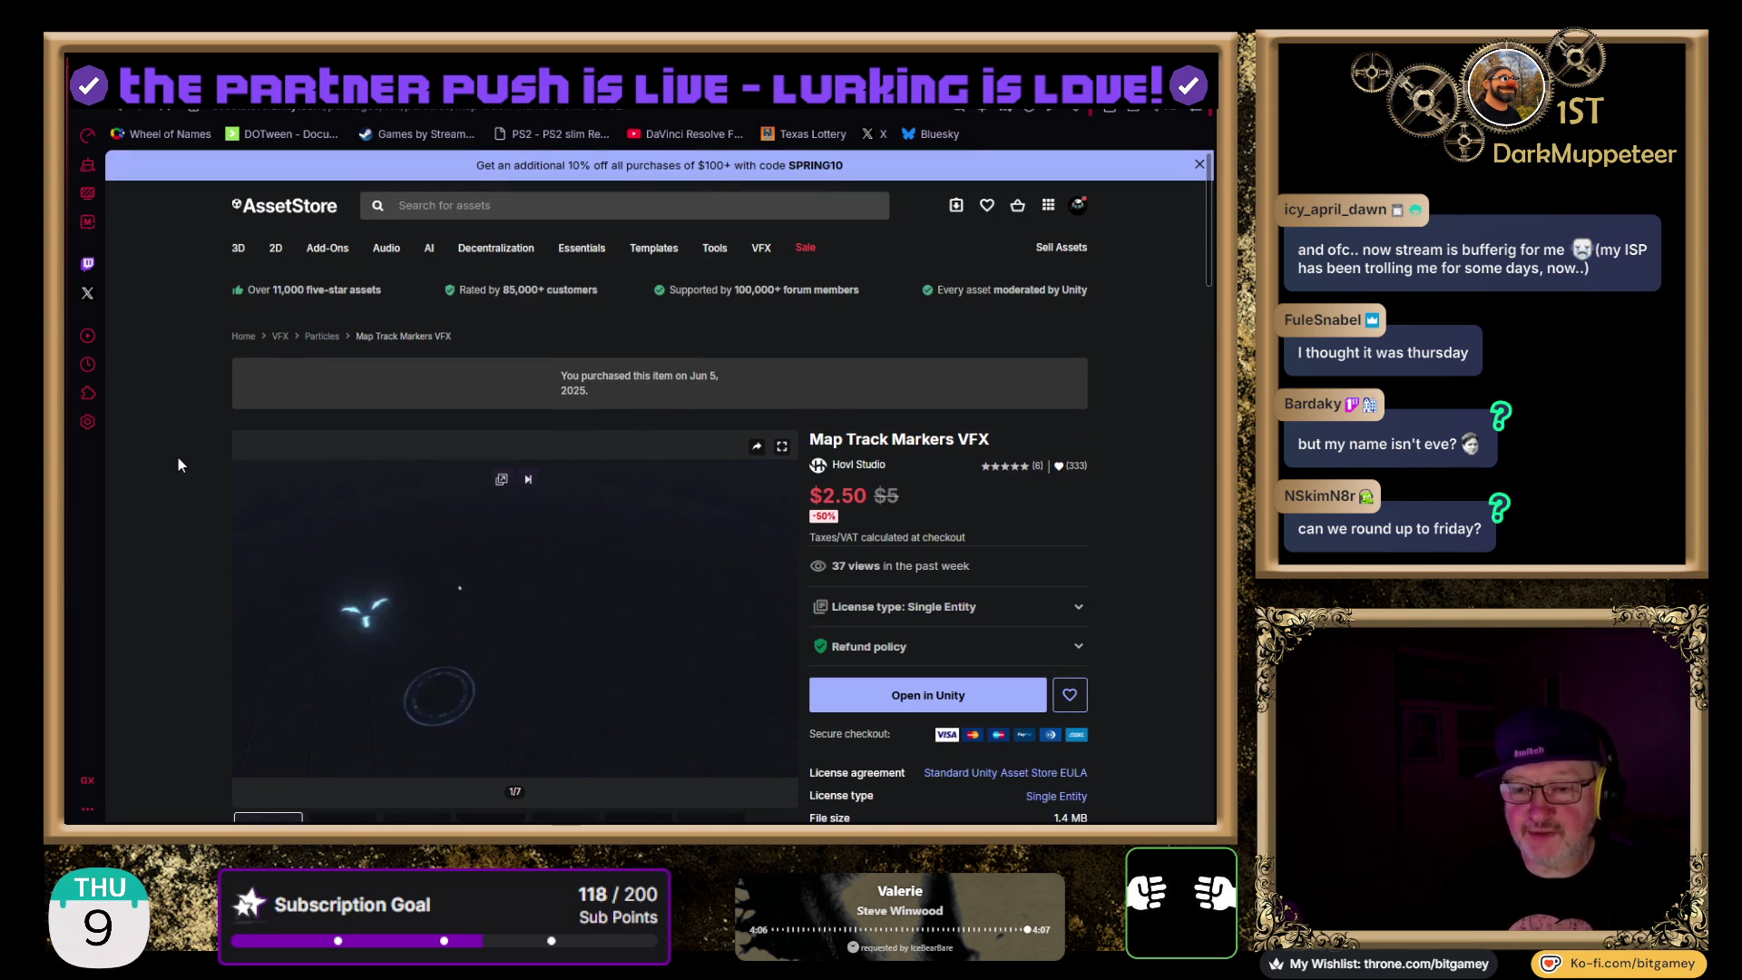
pyautogui.moveTo(627, 474)
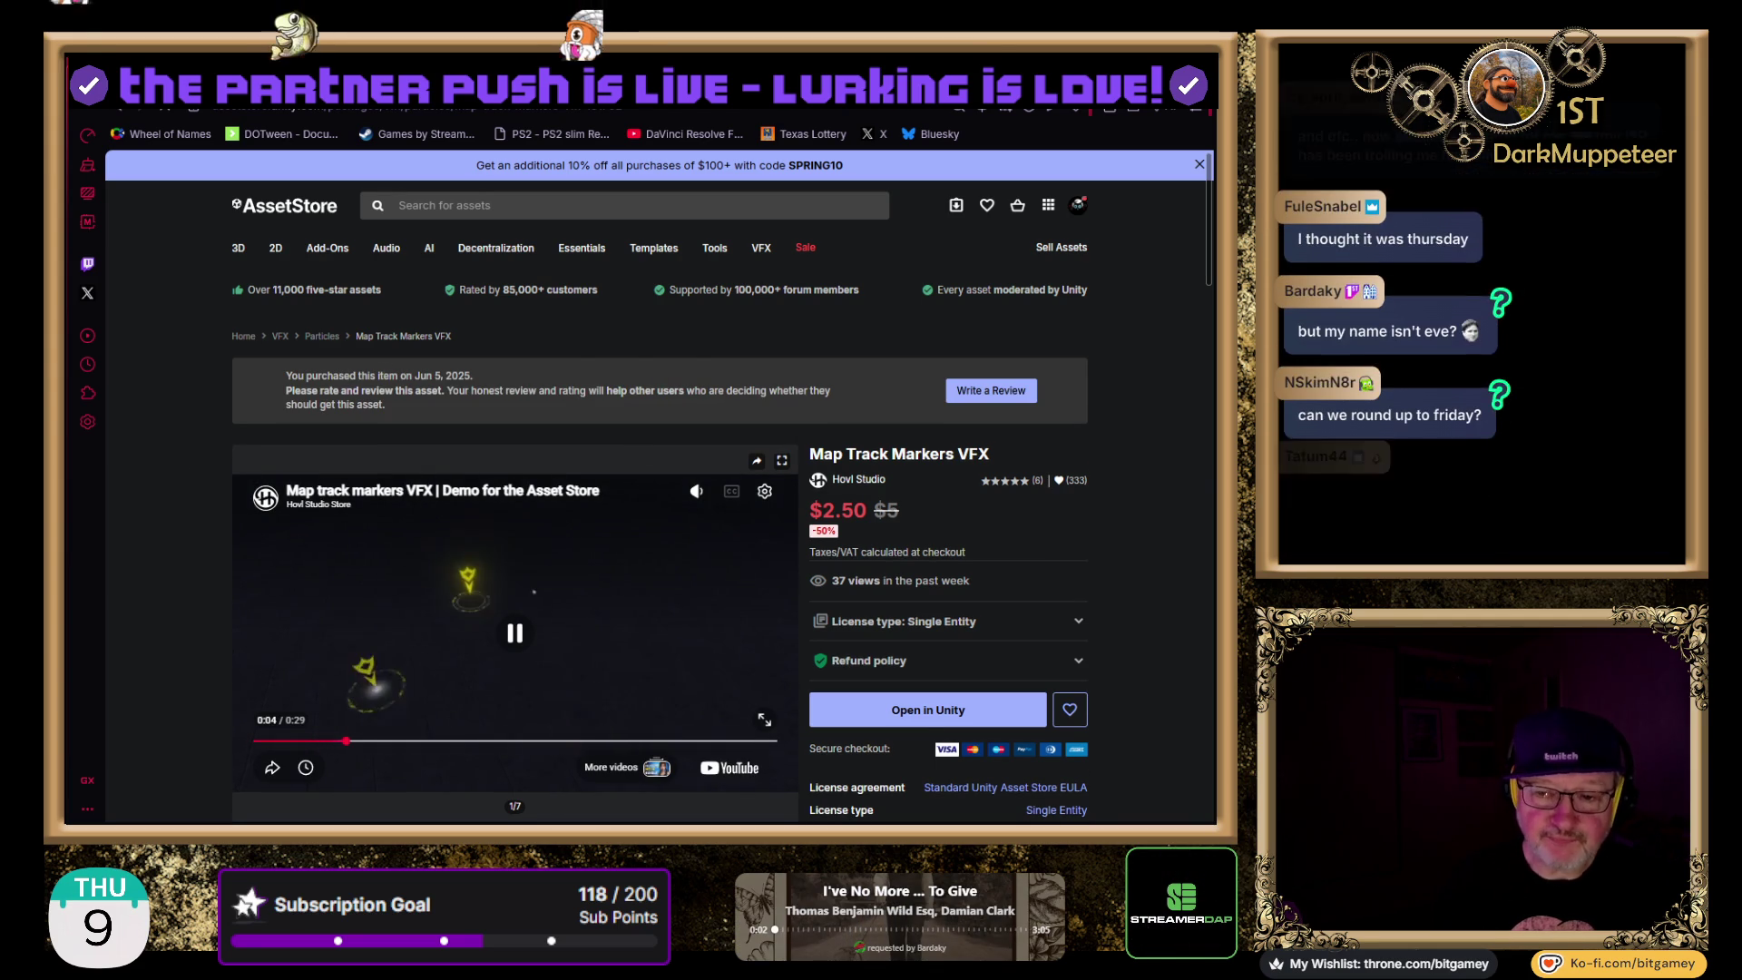
pyautogui.moveTo(415, 376); pyautogui.dragTo(475, 380)
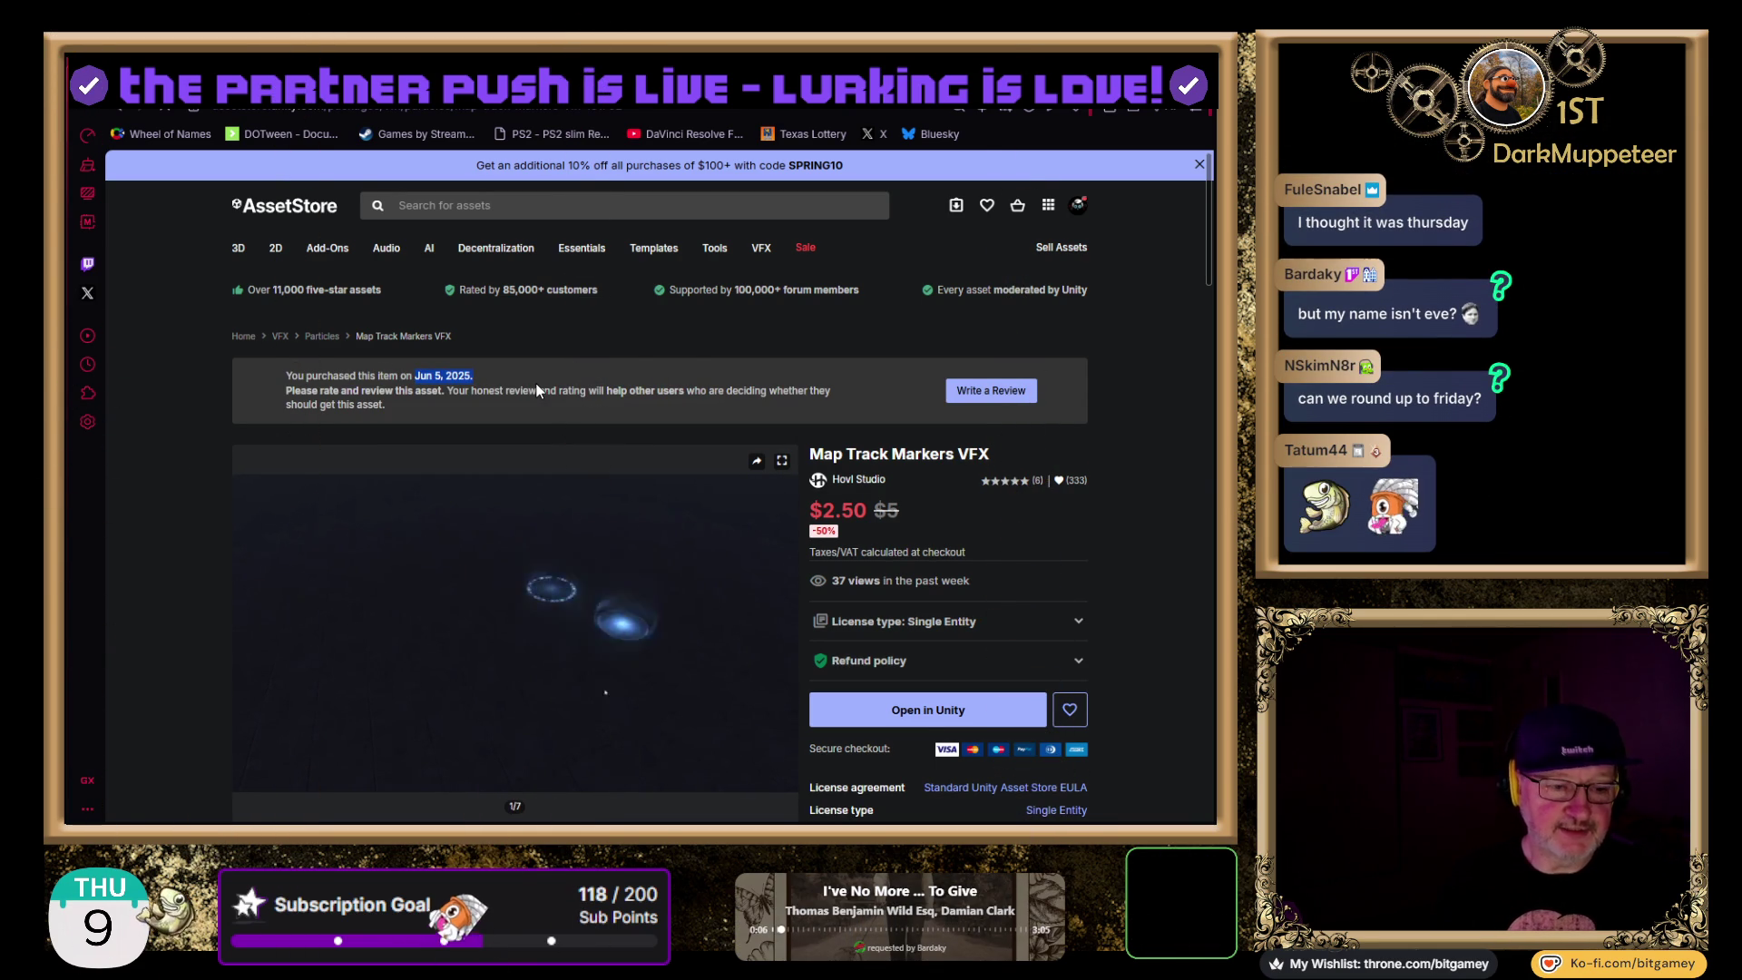
pyautogui.click(526, 410)
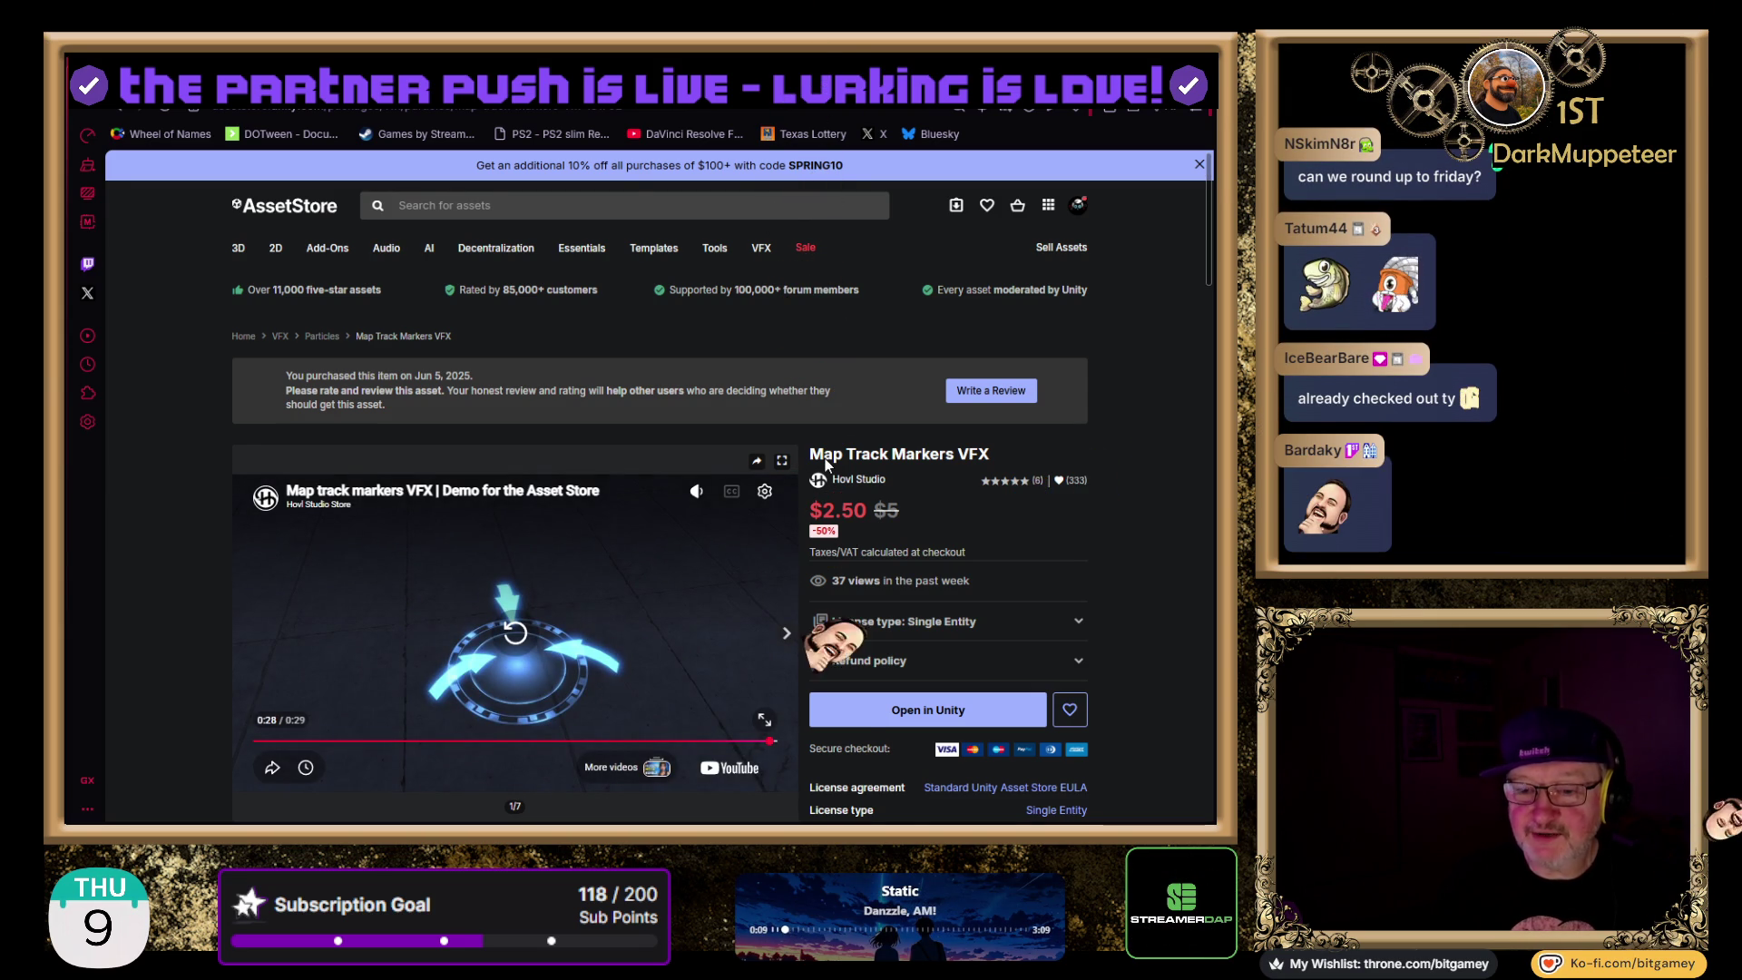
pyautogui.moveTo(286, 375); pyautogui.dragTo(453, 379)
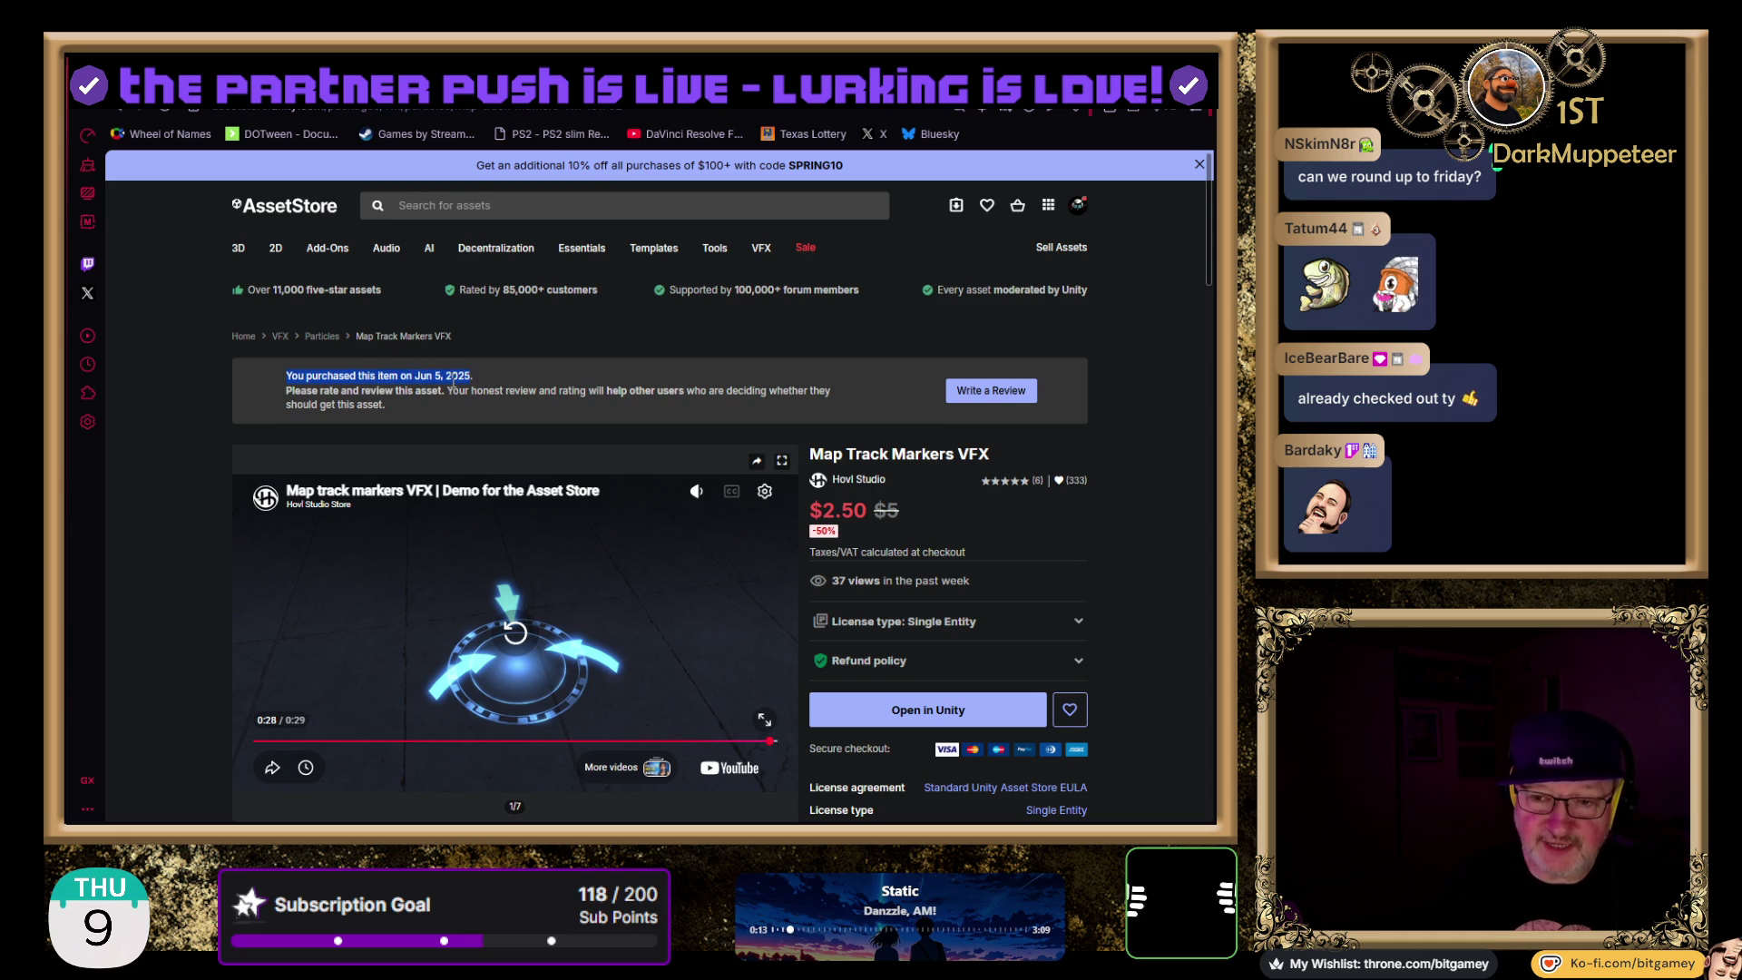
# - Restart the Map Track Markers VFX demo video from the beginning and bring up its Share options
pyautogui.click(475, 375)
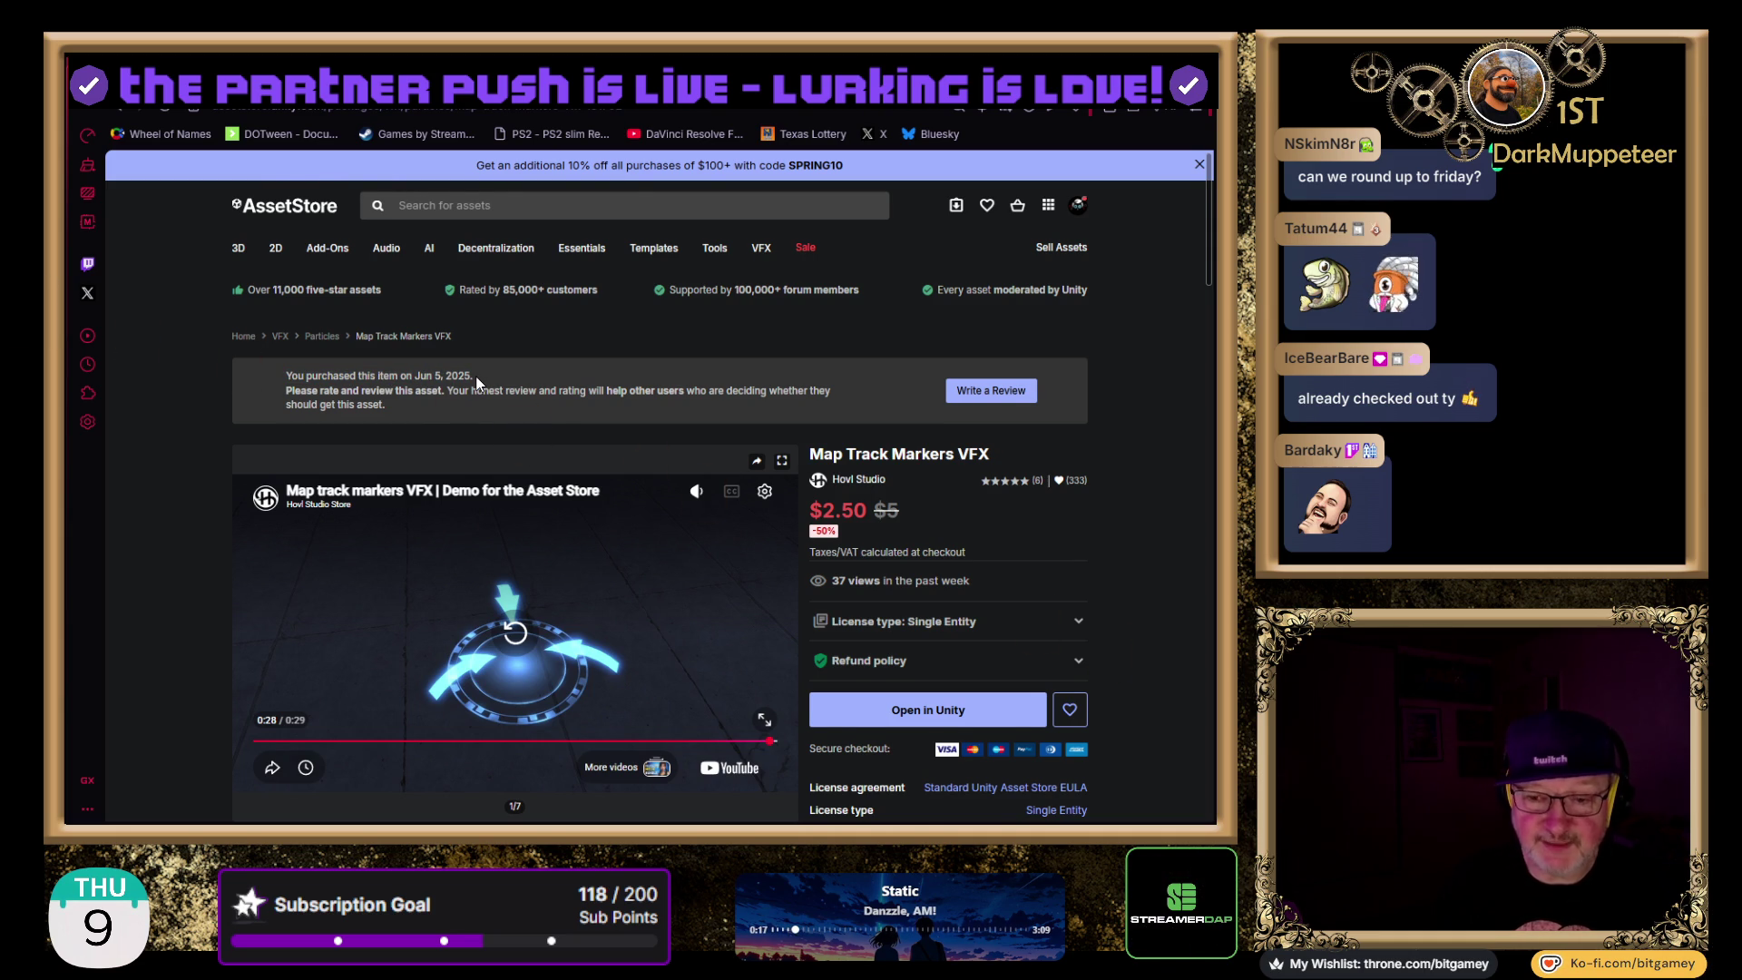
pyautogui.scroll(-1, 472, 375)
pyautogui.click(257, 654)
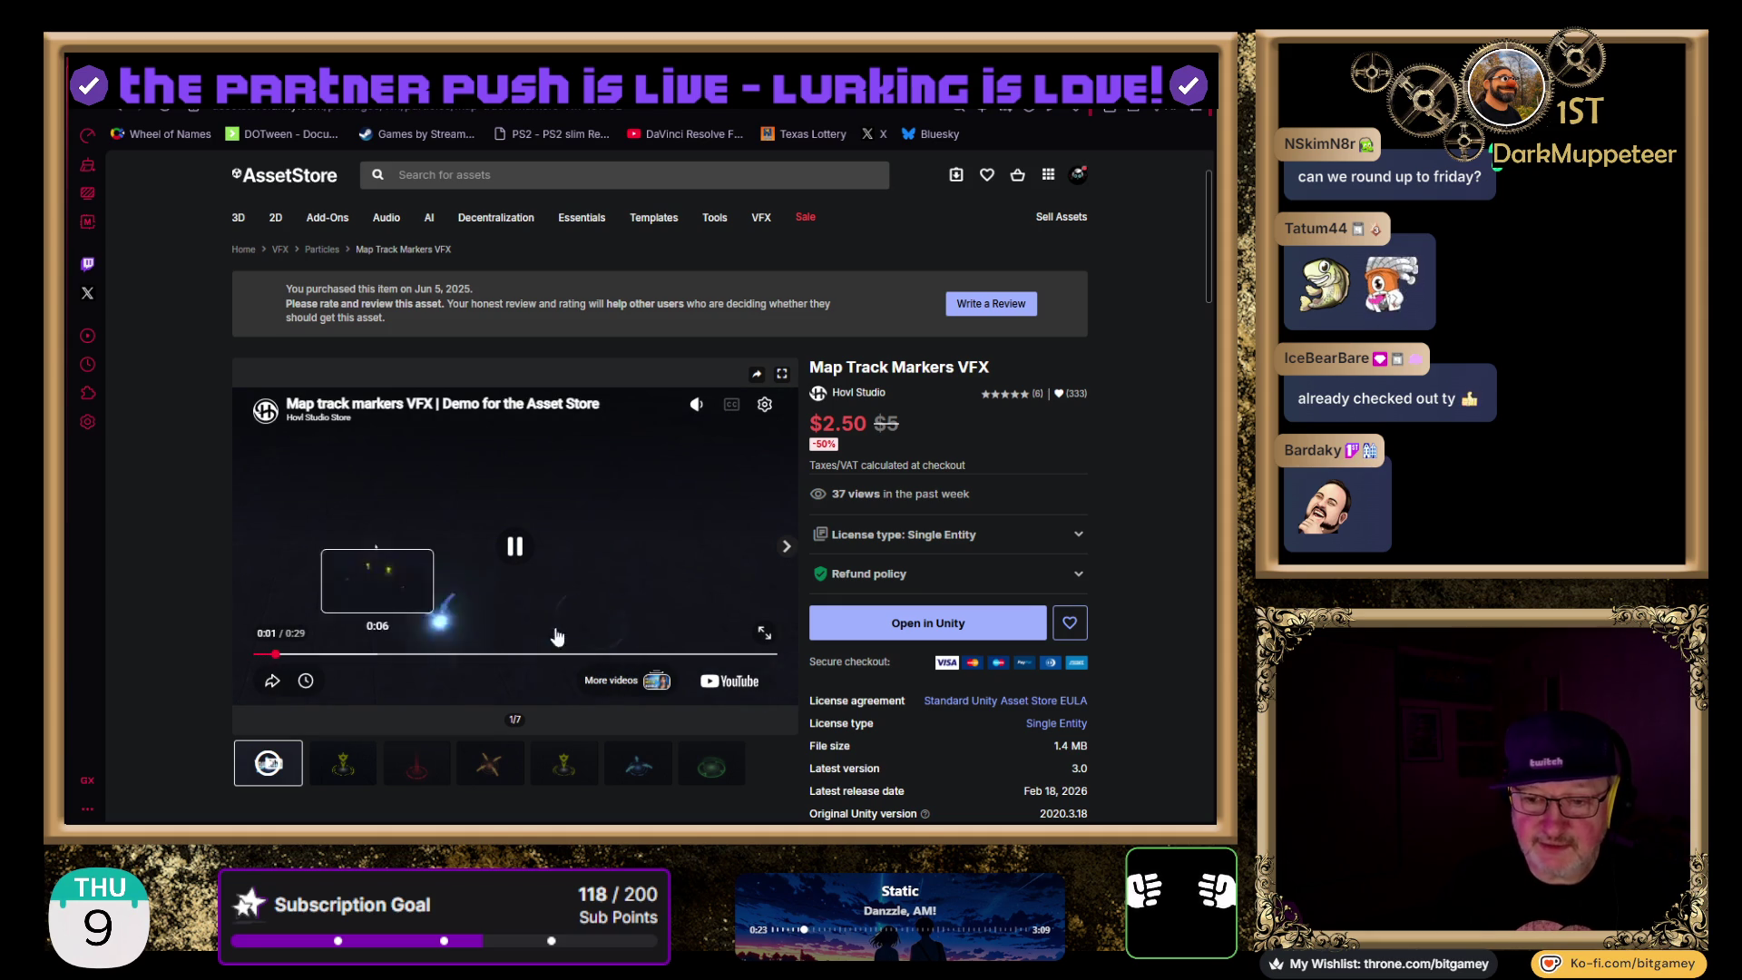
pyautogui.scroll(-1, 187, 692)
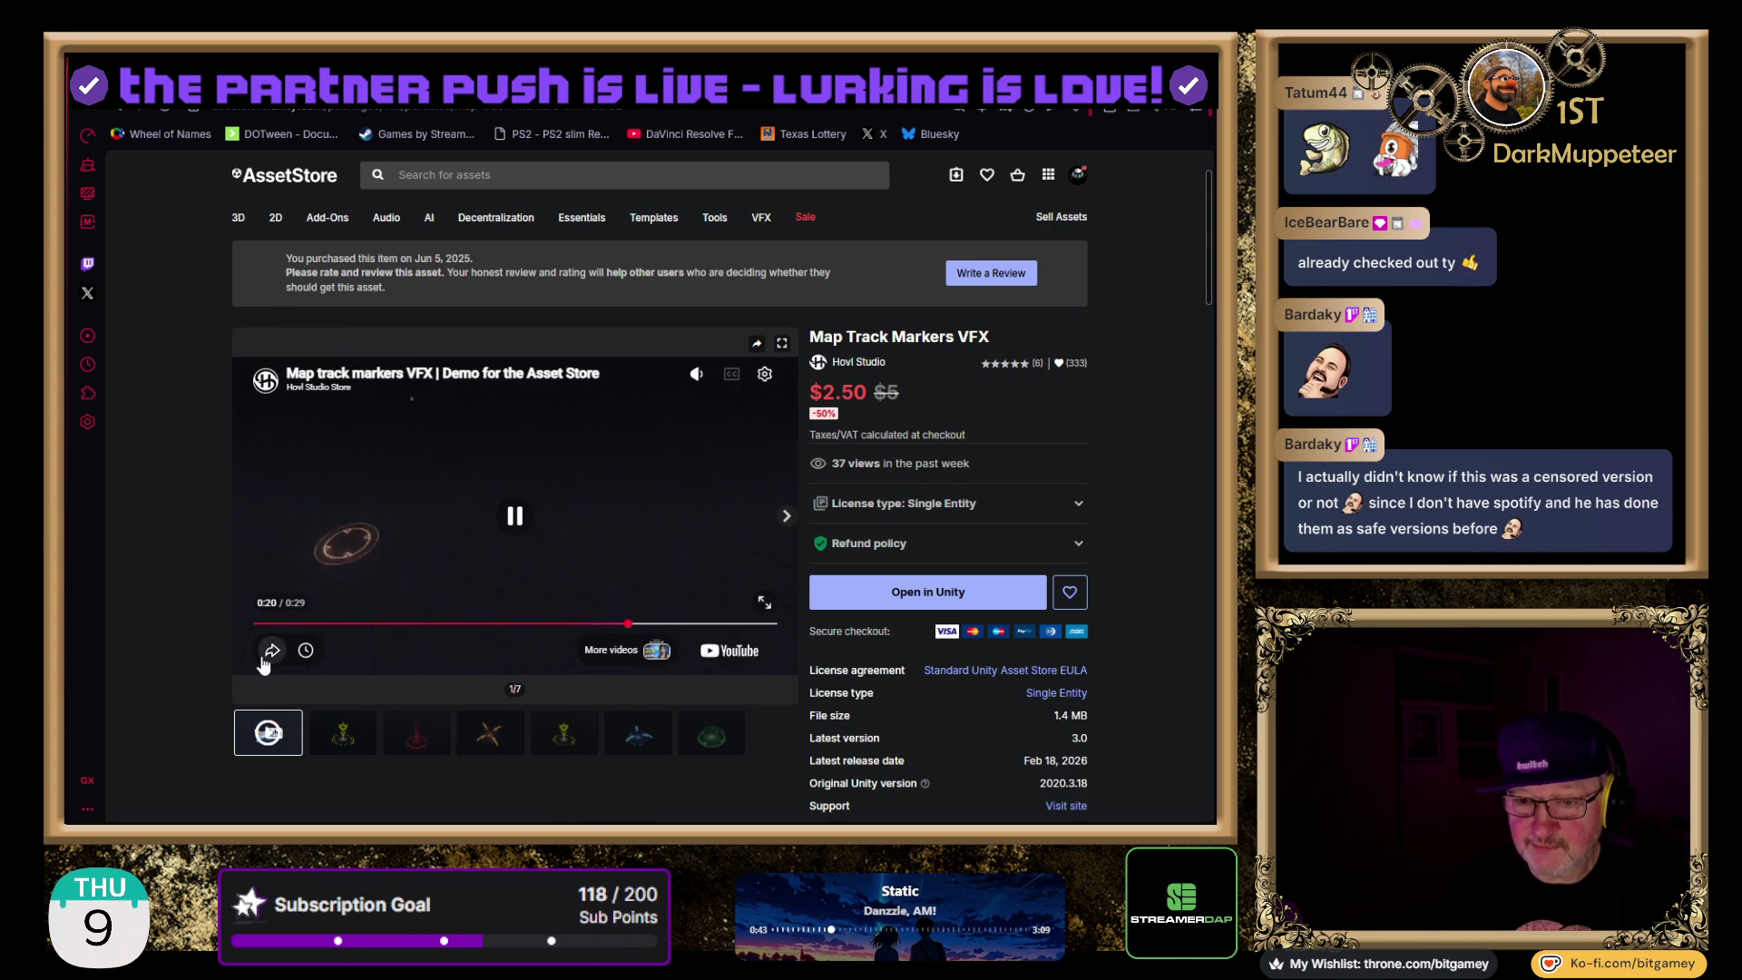
pyautogui.click(271, 653)
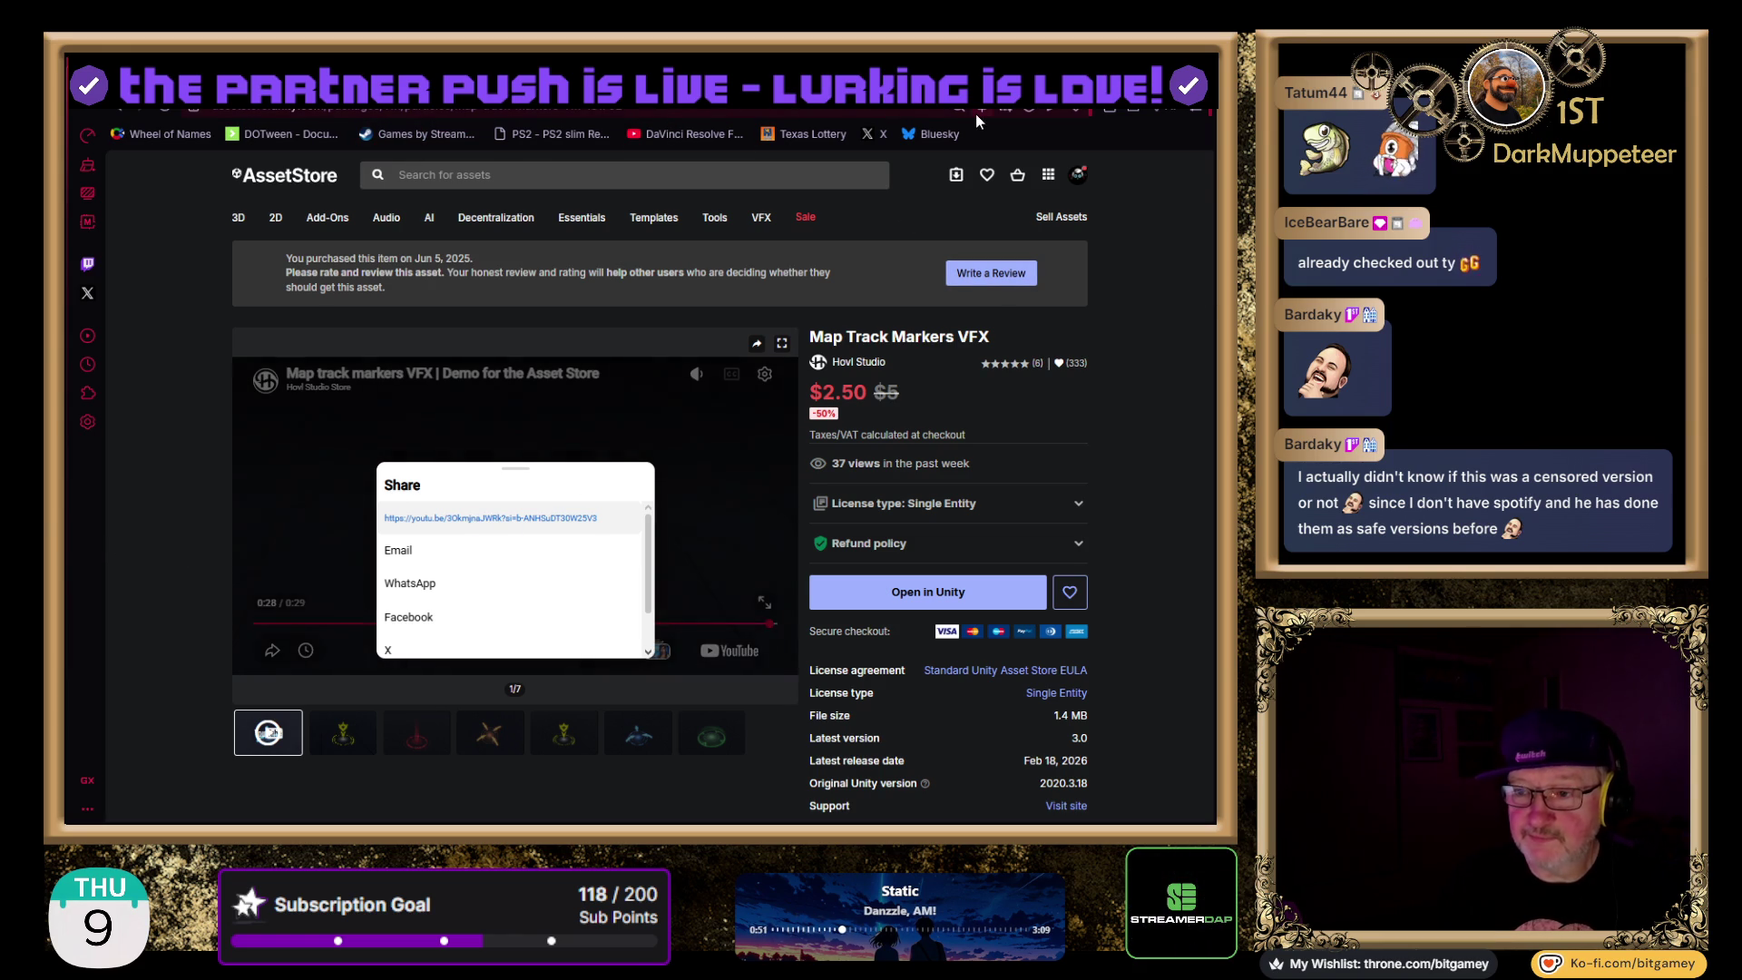
# - Switch to the Bit Gamey merch store tab with Ctrl+Tab
pyautogui.hotkey('ctrl', 'Tab')
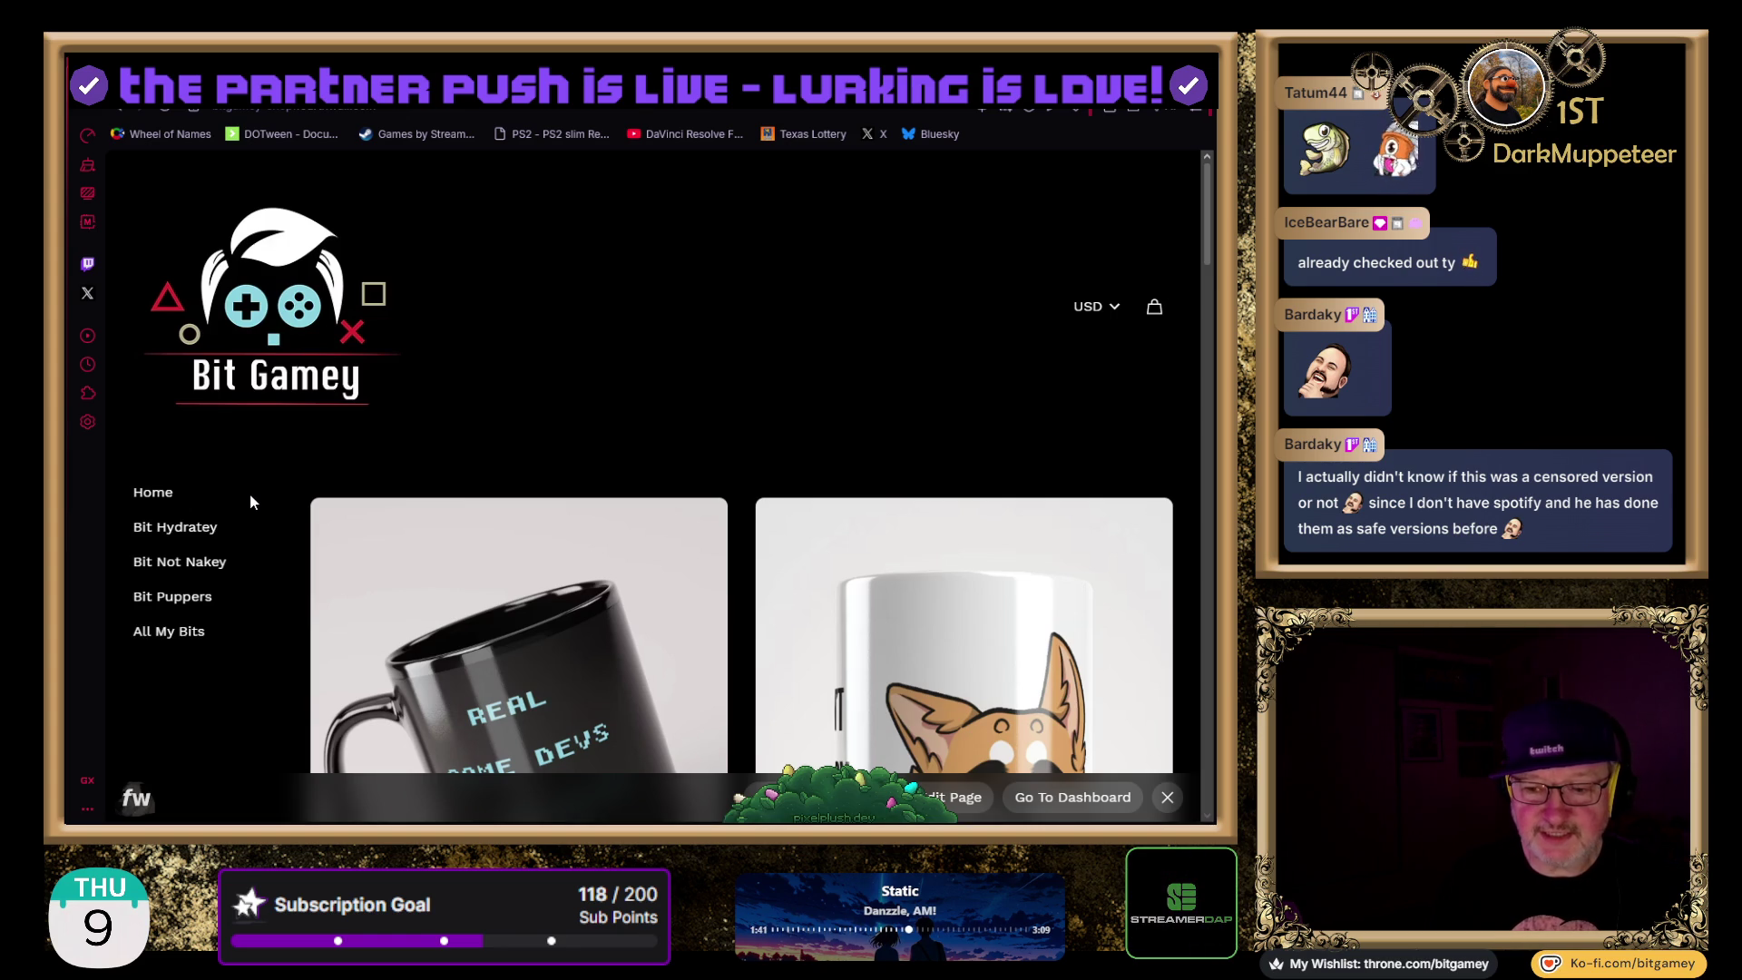
pyautogui.scroll(-2, 253, 502)
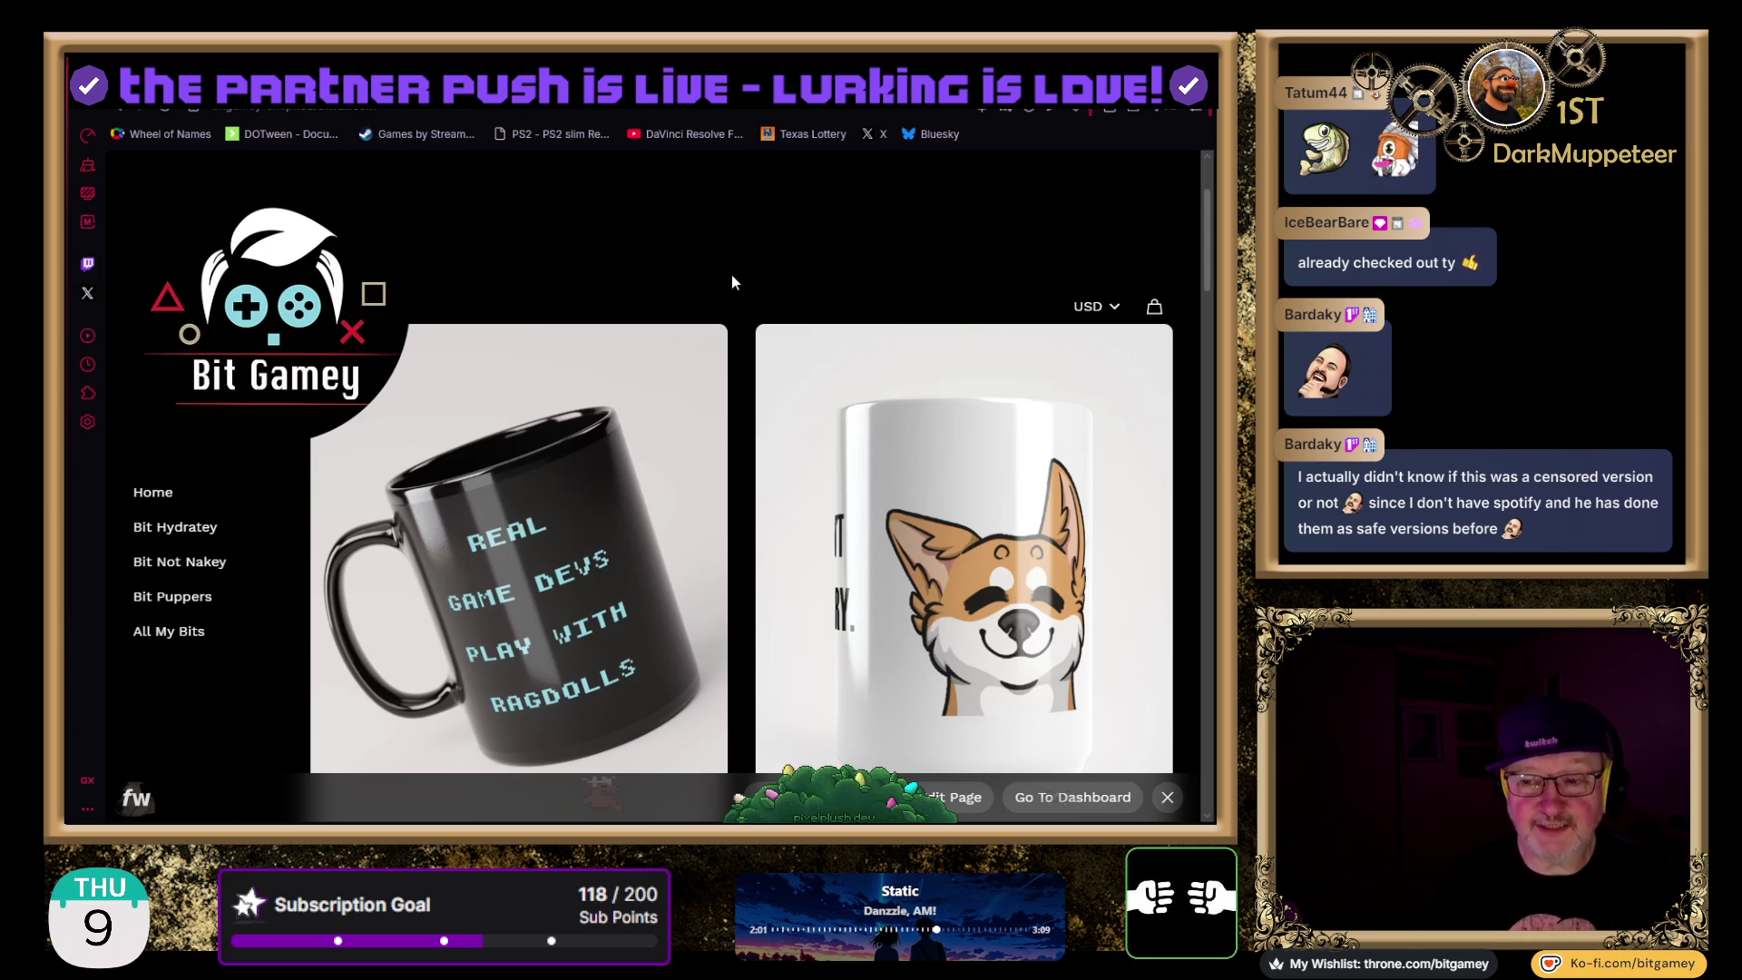
# - Scroll down the Bit Gamey shop home page past the mug products
pyautogui.scroll(-1, 732, 276)
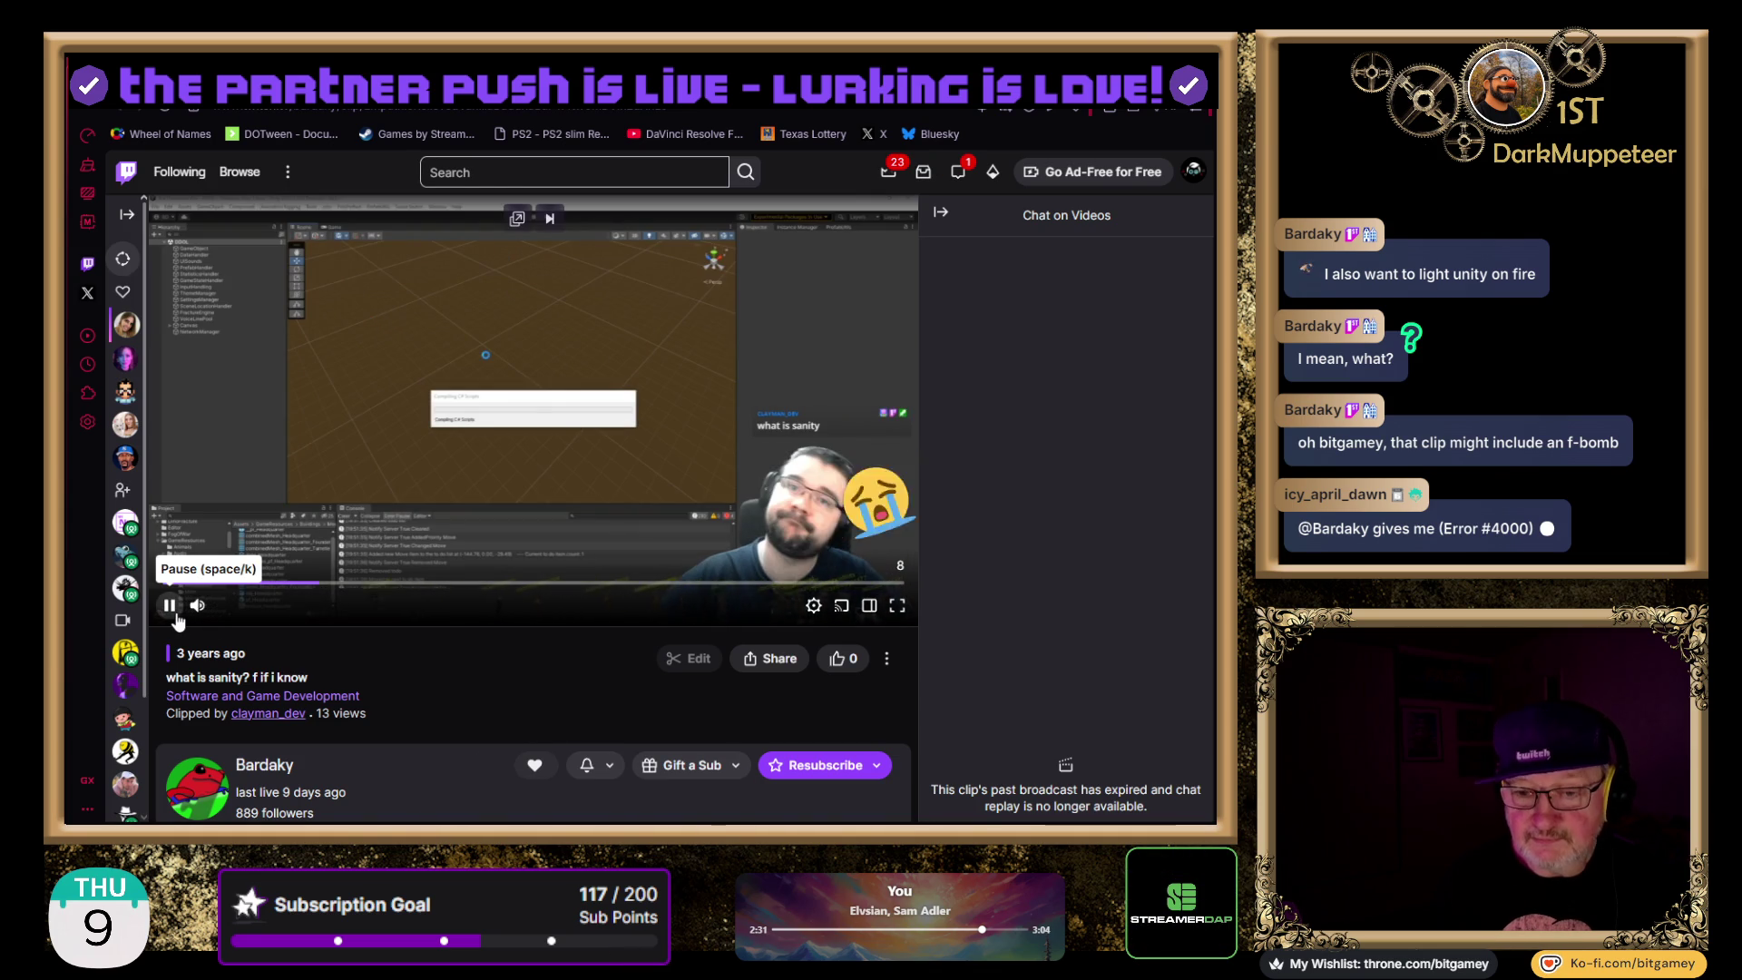
# - Pause the 'what is sanity? f if i know' clip, rewind it, resume playback, then return to the Bit Gamey store
pyautogui.click(169, 606)
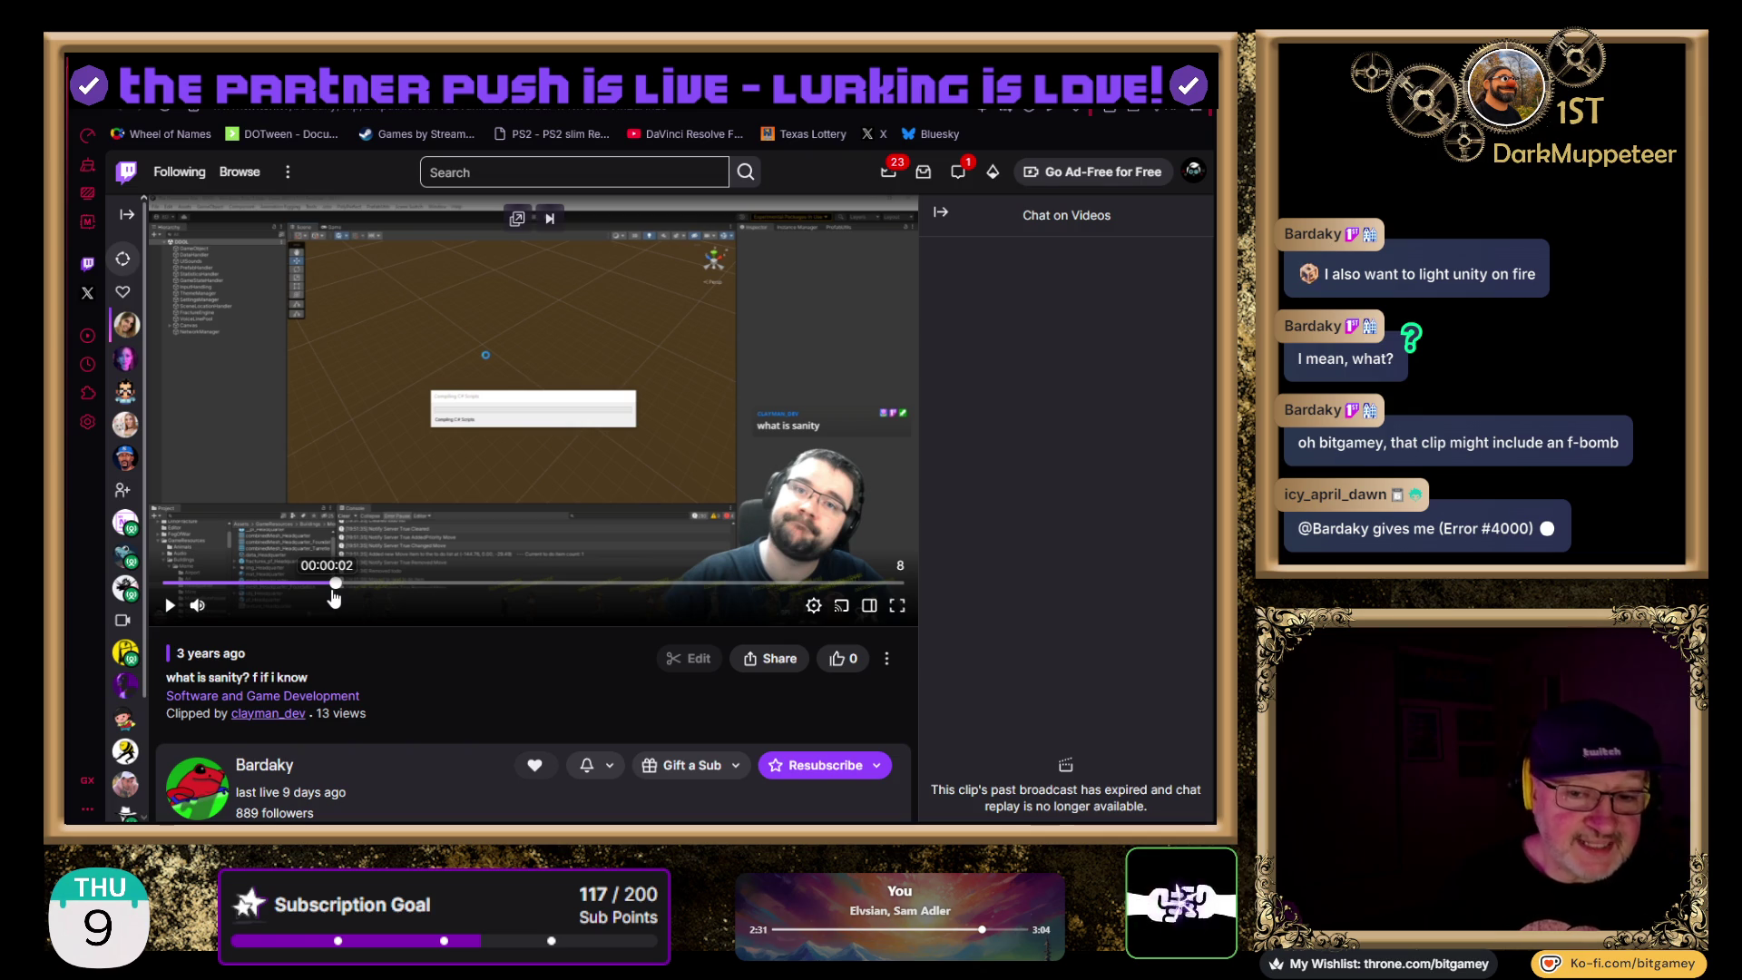
pyautogui.click(177, 582)
pyautogui.moveTo(195, 612)
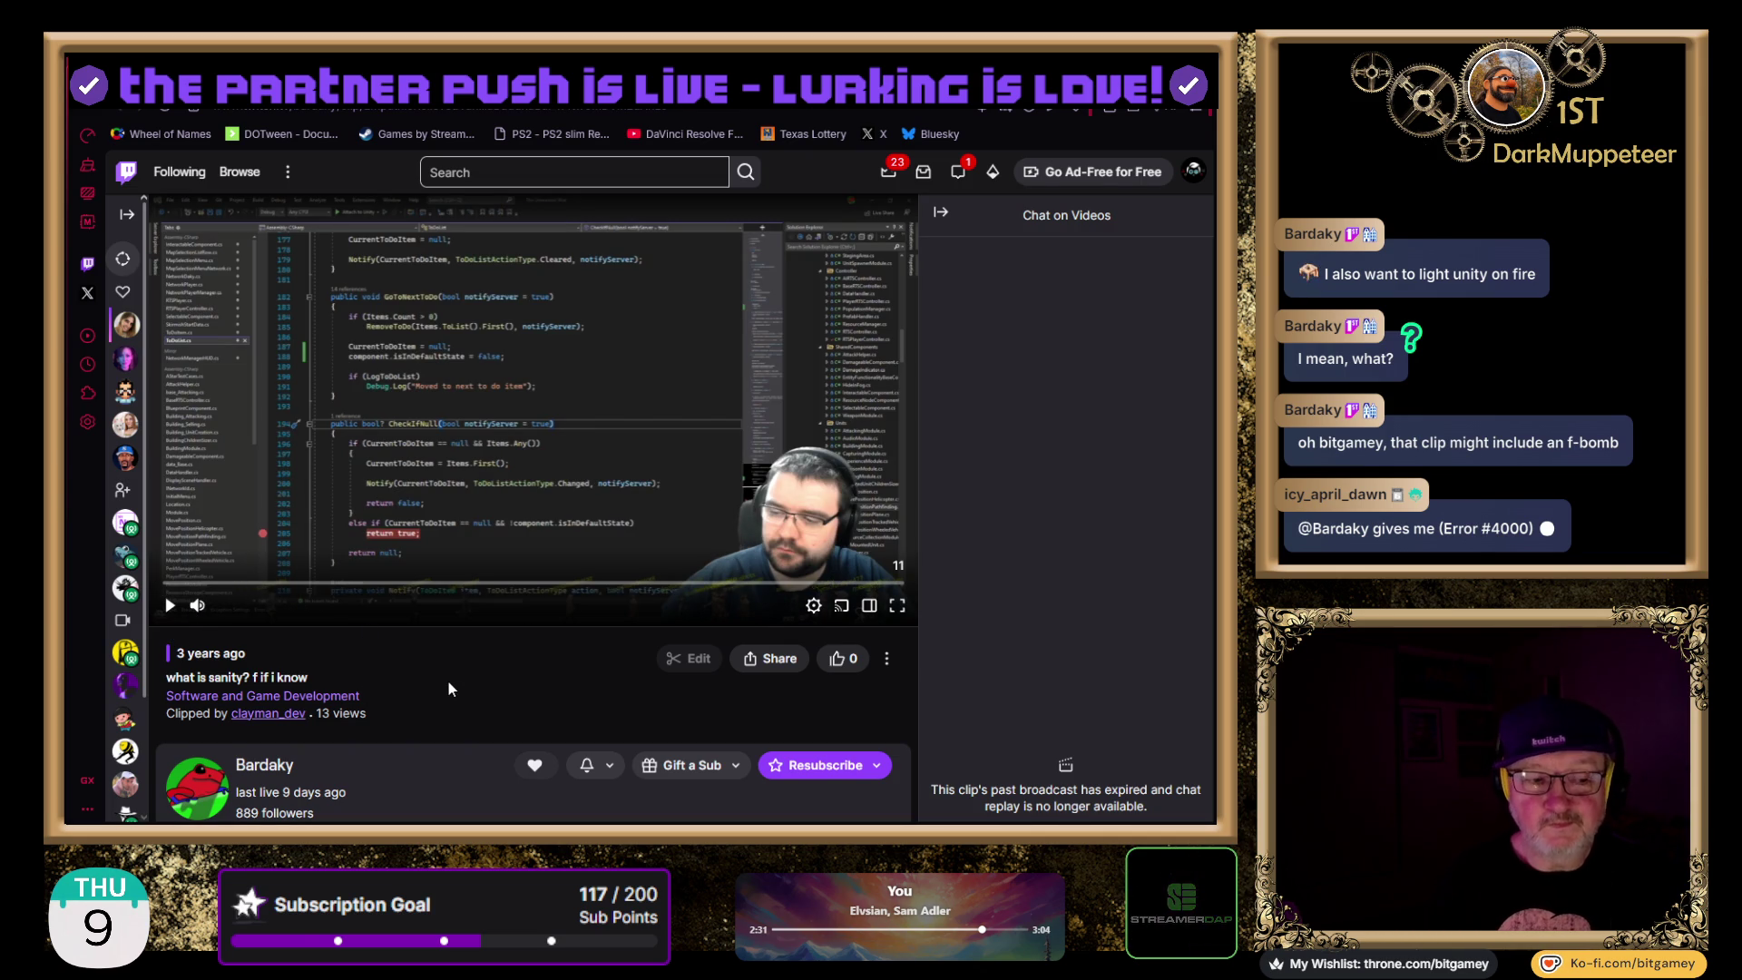
pyautogui.click(169, 605)
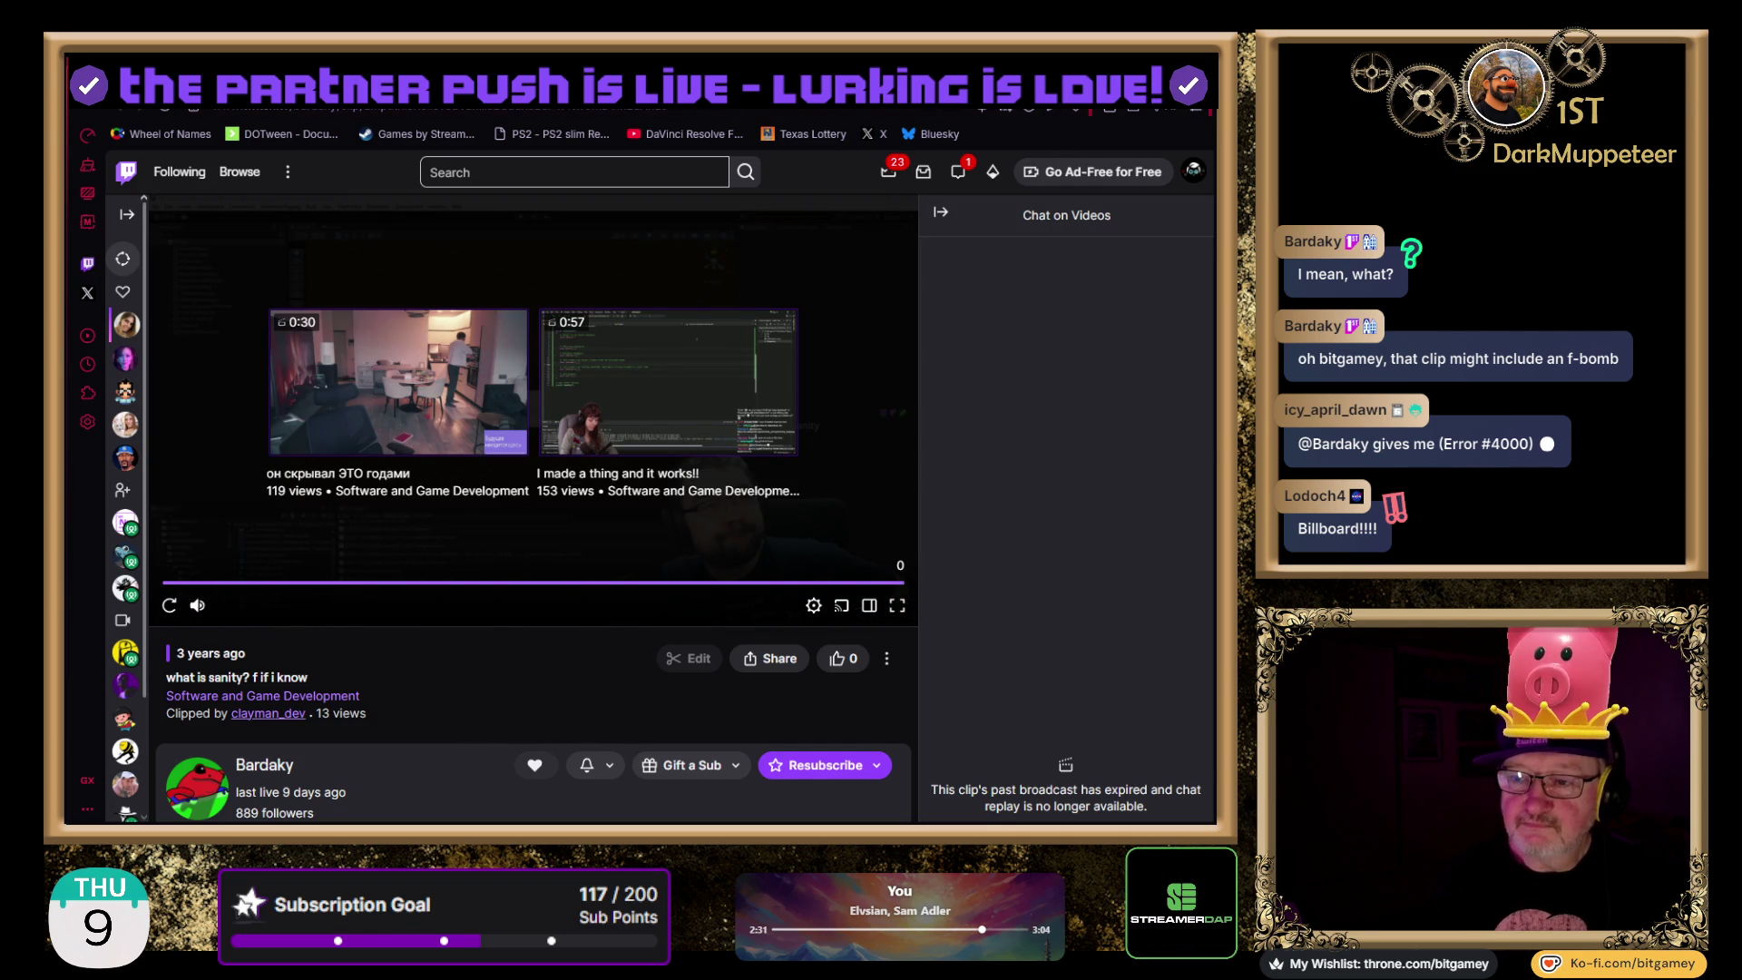
pyautogui.hotkey('ctrl', 'Tab')
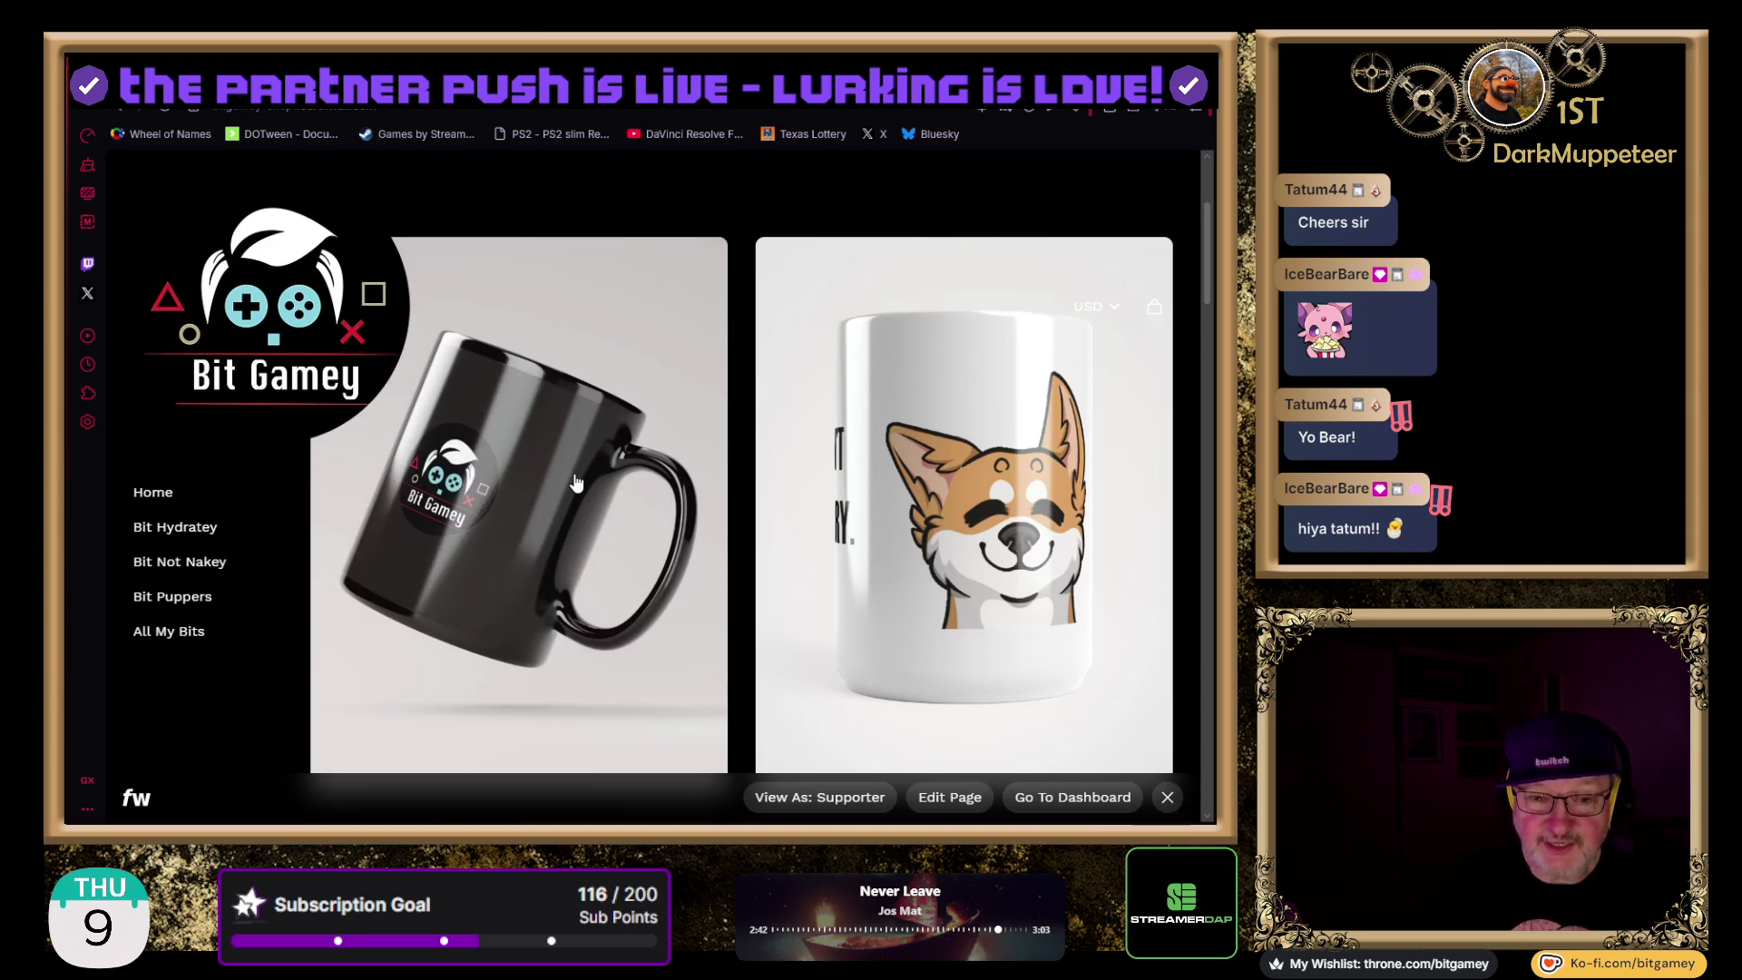
# - Scroll the Bit Gamey product grid past the mugs, cap, Bit Shirty and Shiba Inu beanie to the $6.05 Emote Sticker Sheet
pyautogui.scroll(-1, 717, 470)
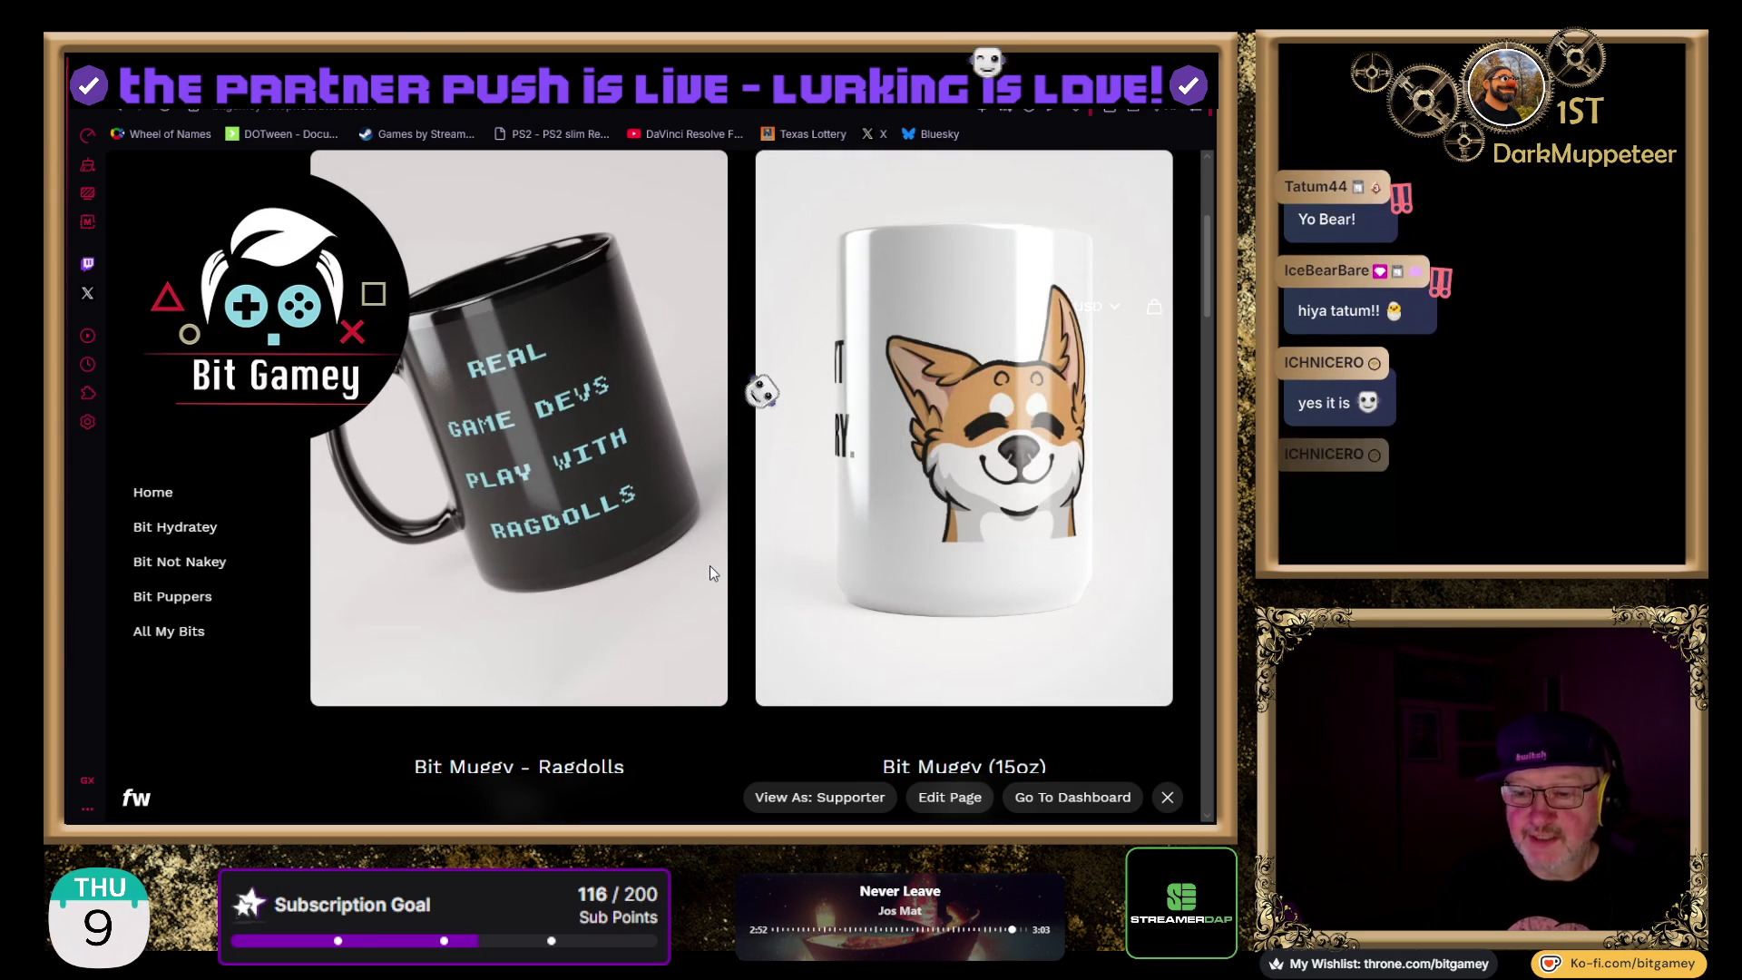
pyautogui.scroll(-2, 710, 567)
pyautogui.scroll(-4, 710, 565)
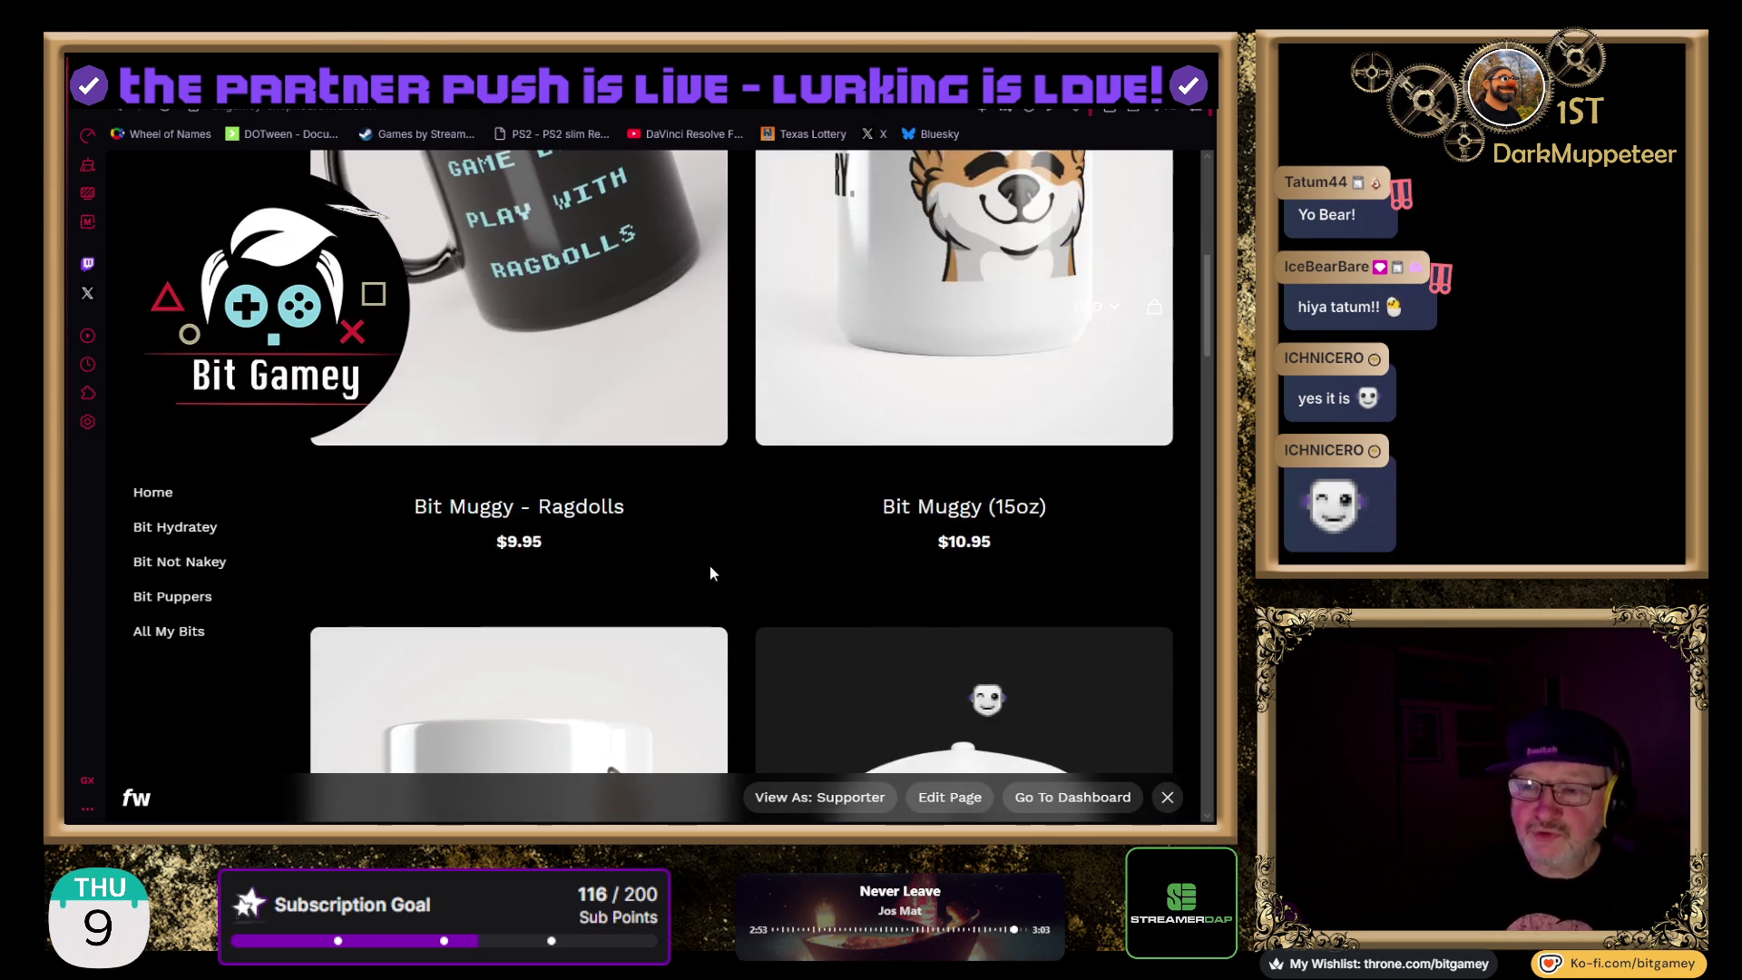
pyautogui.scroll(-2, 732, 568)
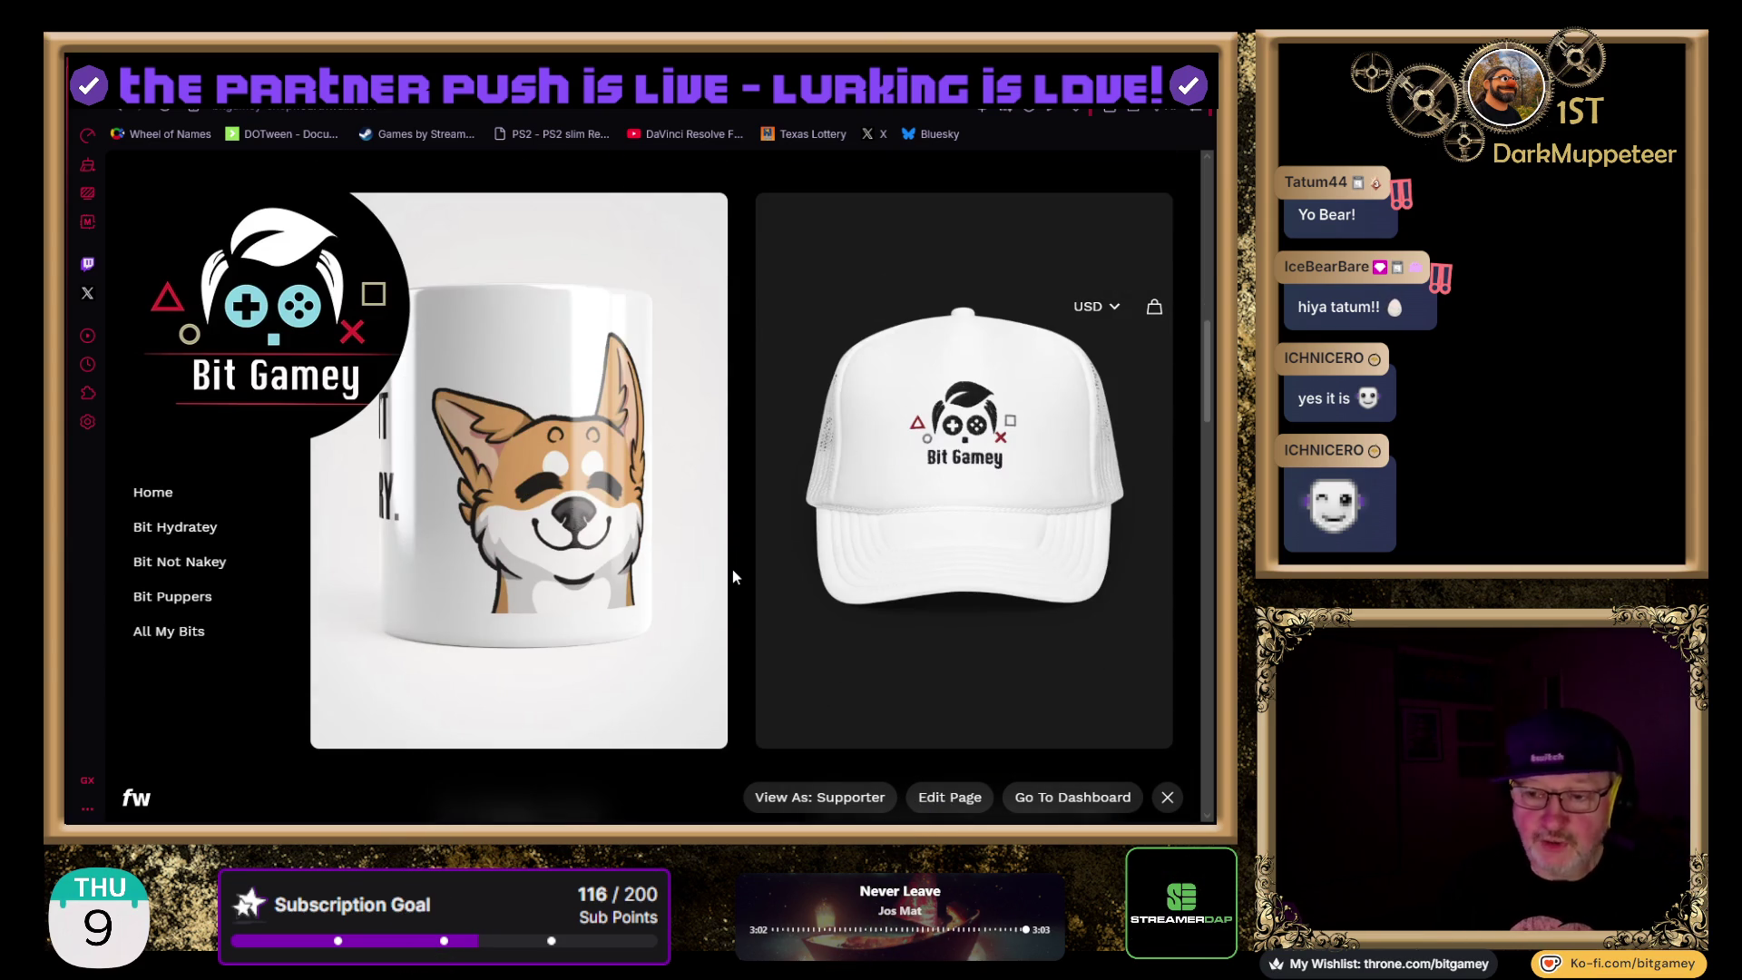
pyautogui.scroll(-5, 737, 558)
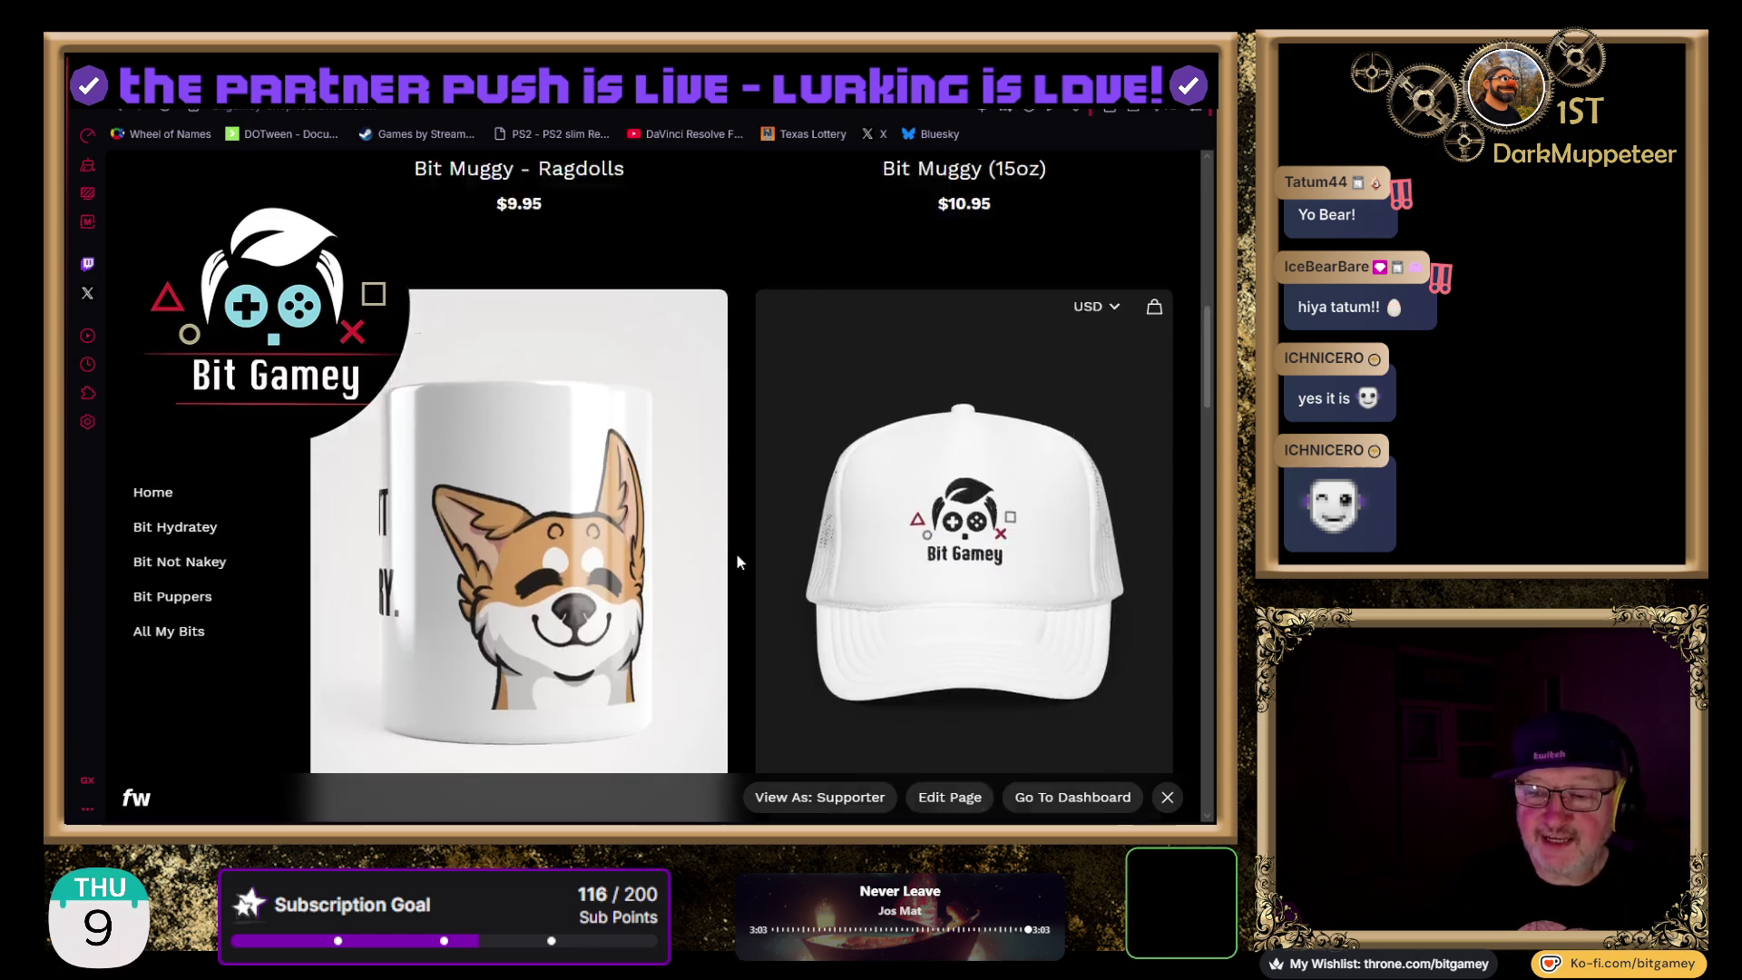
pyautogui.scroll(1, 737, 544)
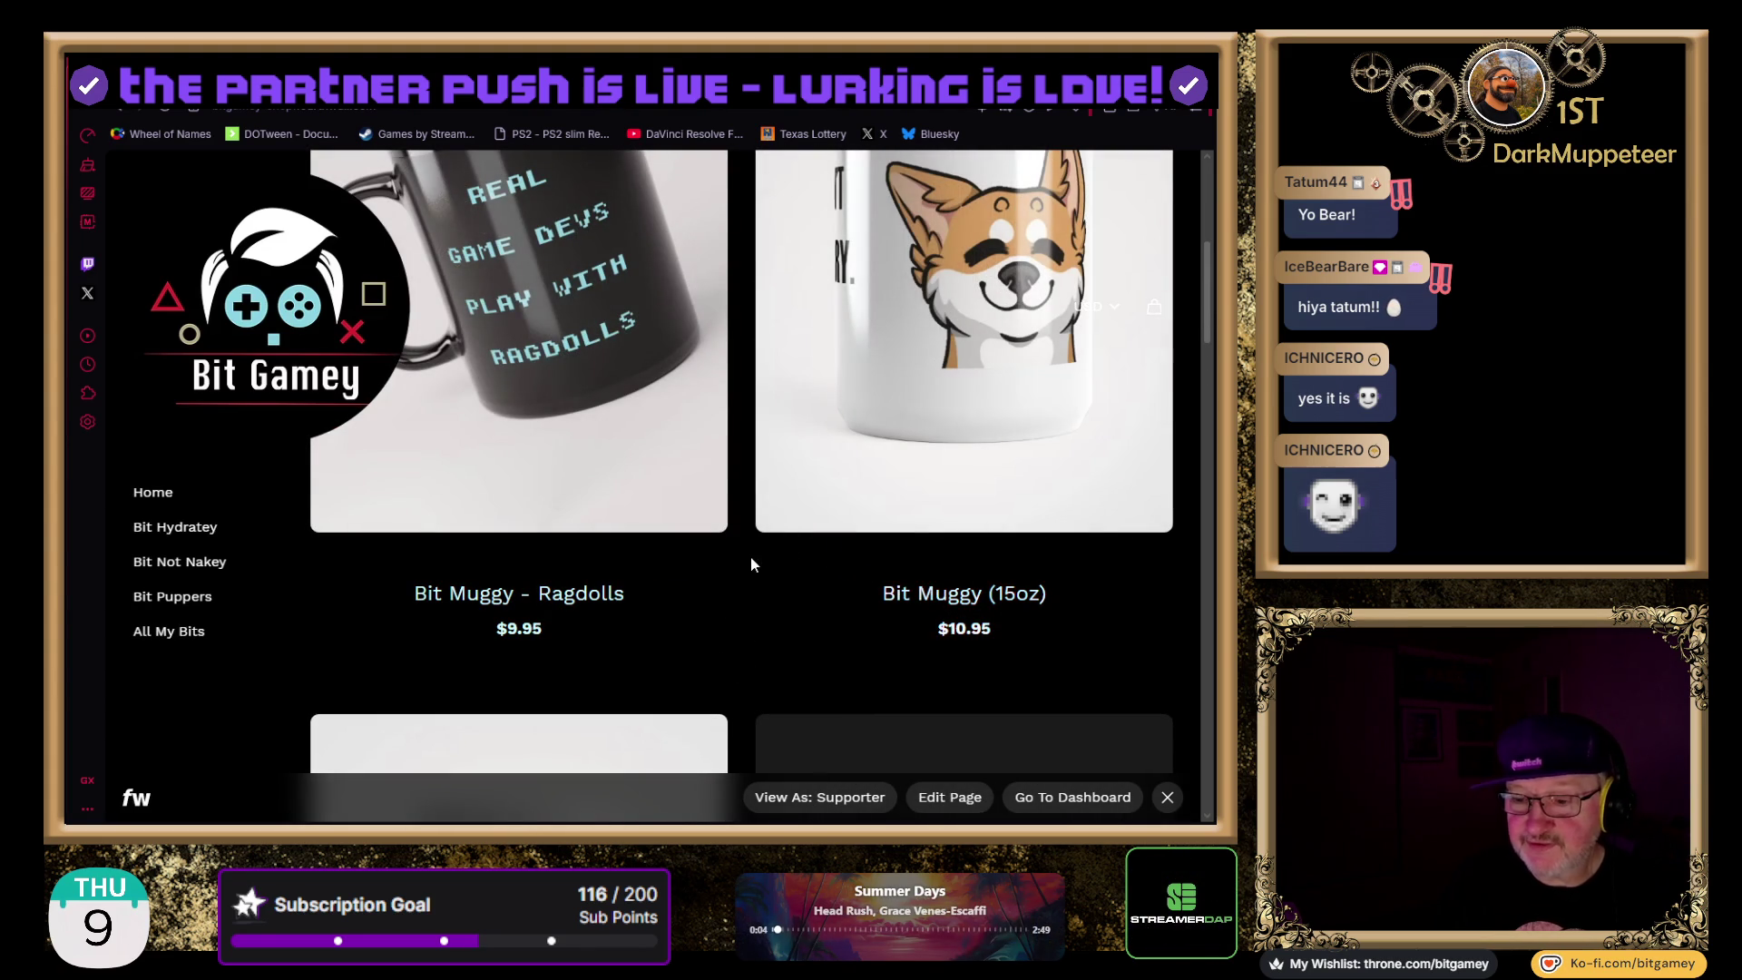
pyautogui.scroll(-5, 749, 557)
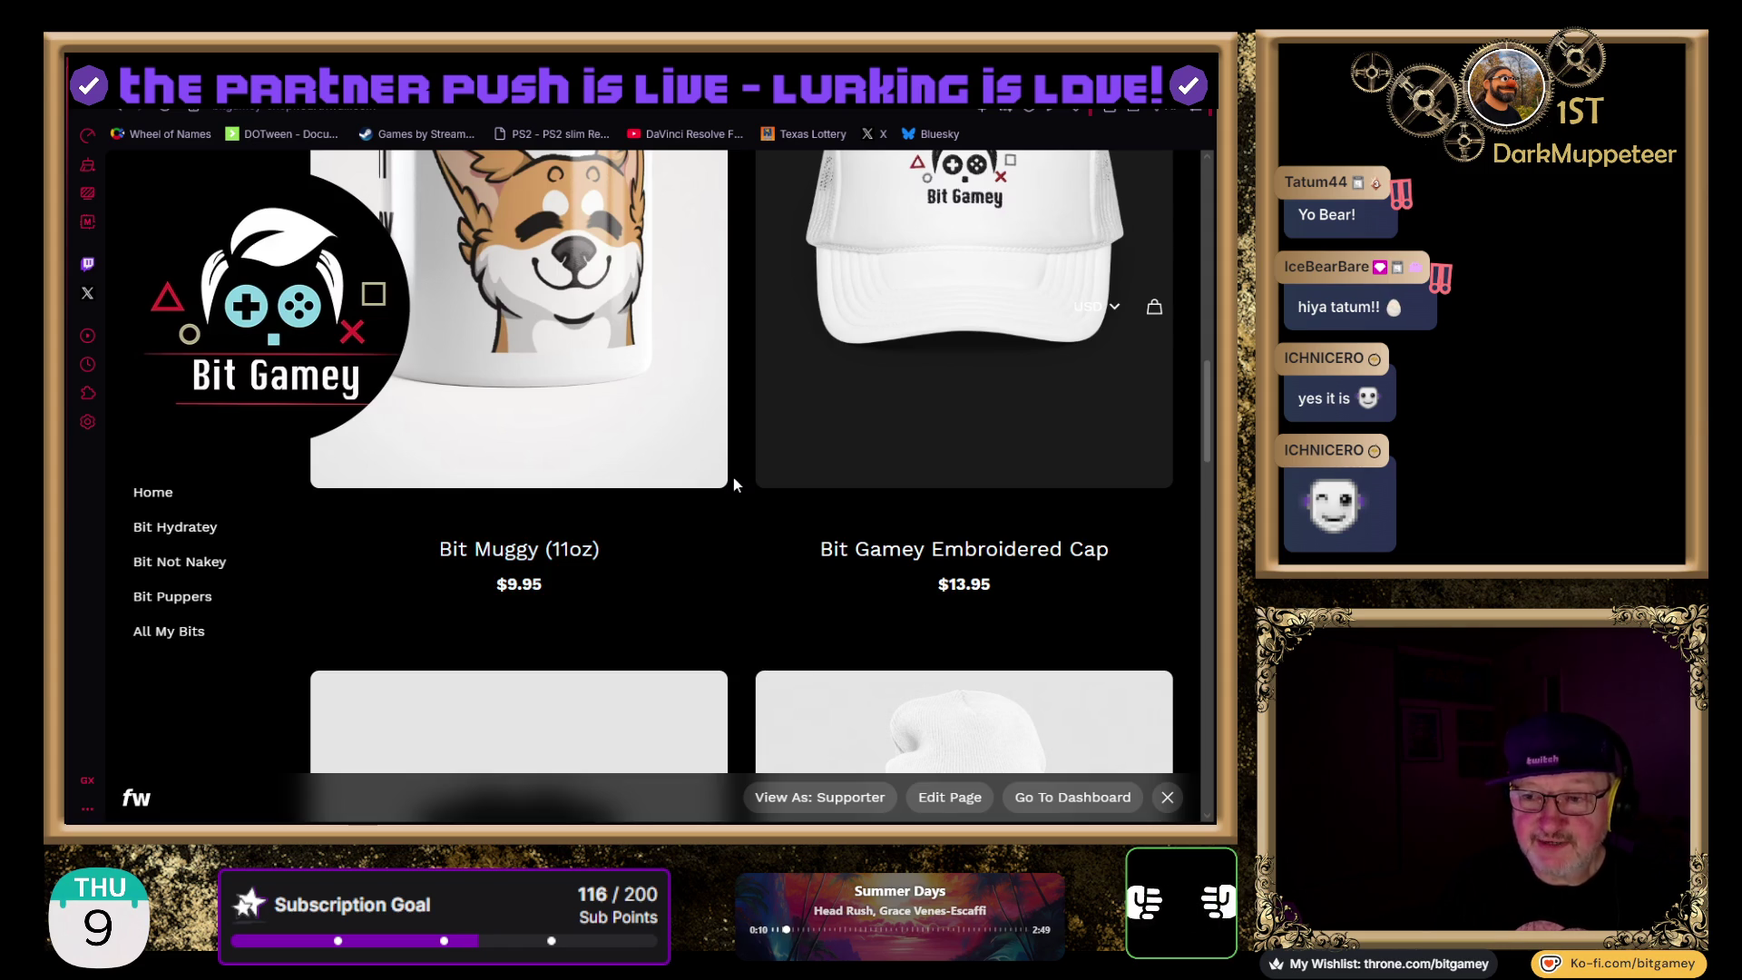
pyautogui.scroll(2, 733, 479)
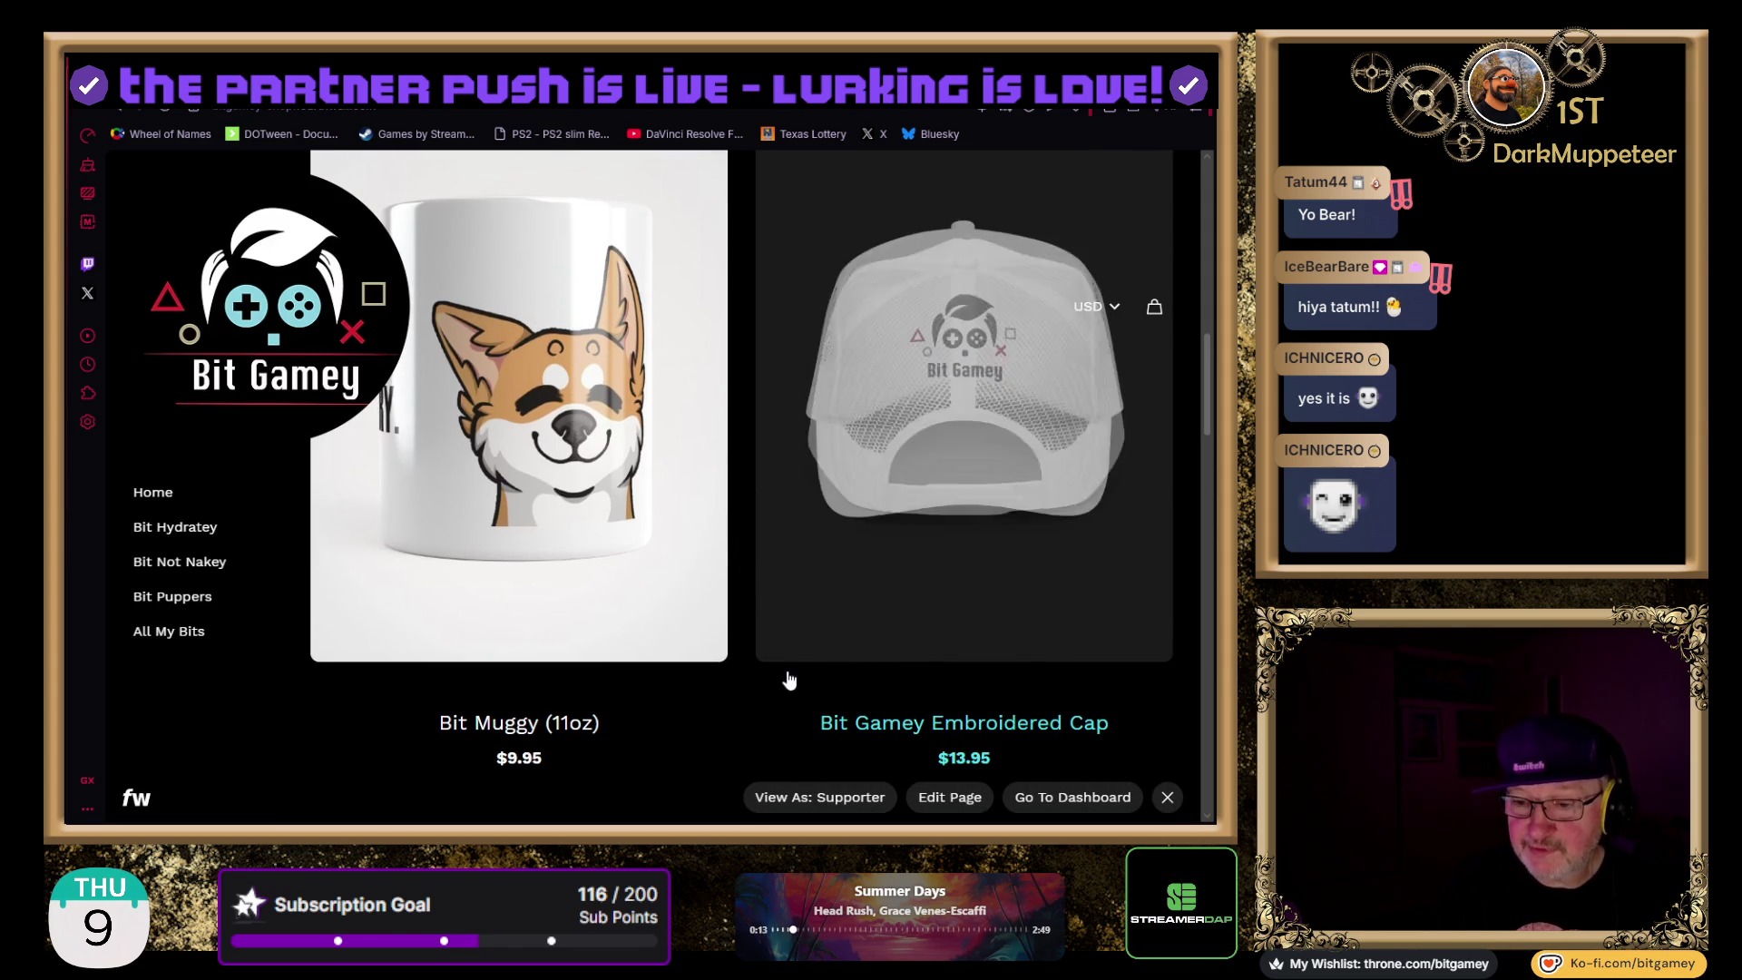
pyautogui.scroll(-2, 744, 680)
pyautogui.scroll(-6, 744, 689)
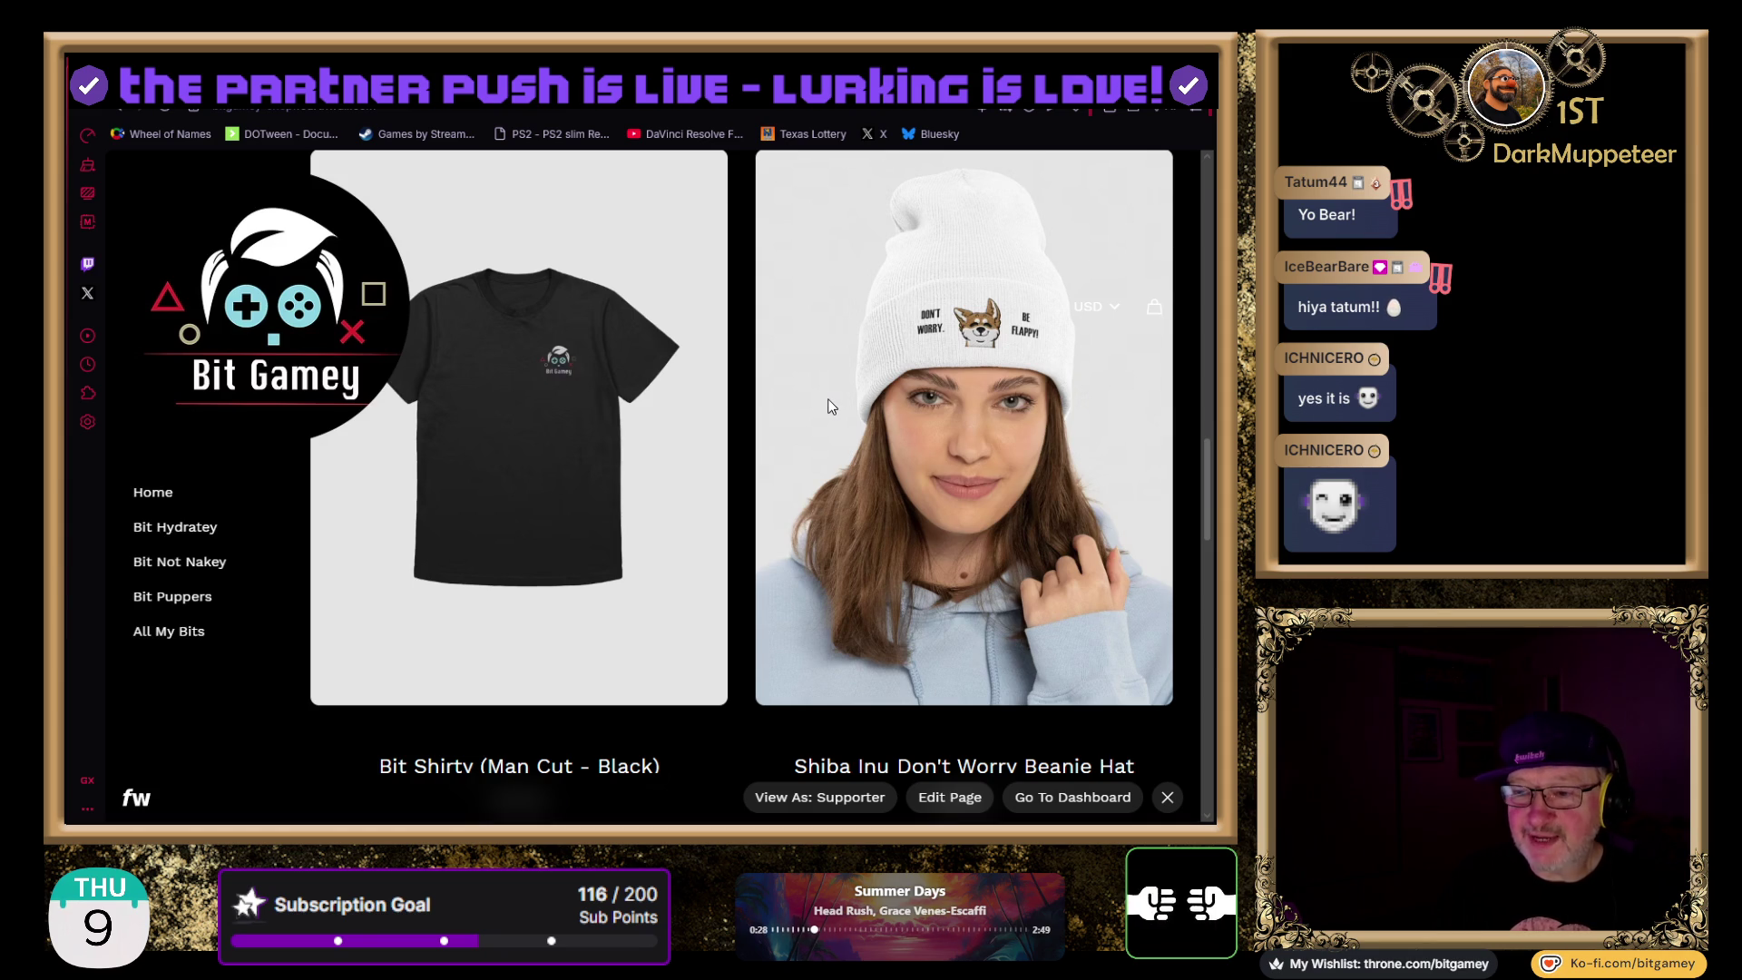
pyautogui.scroll(-4, 827, 405)
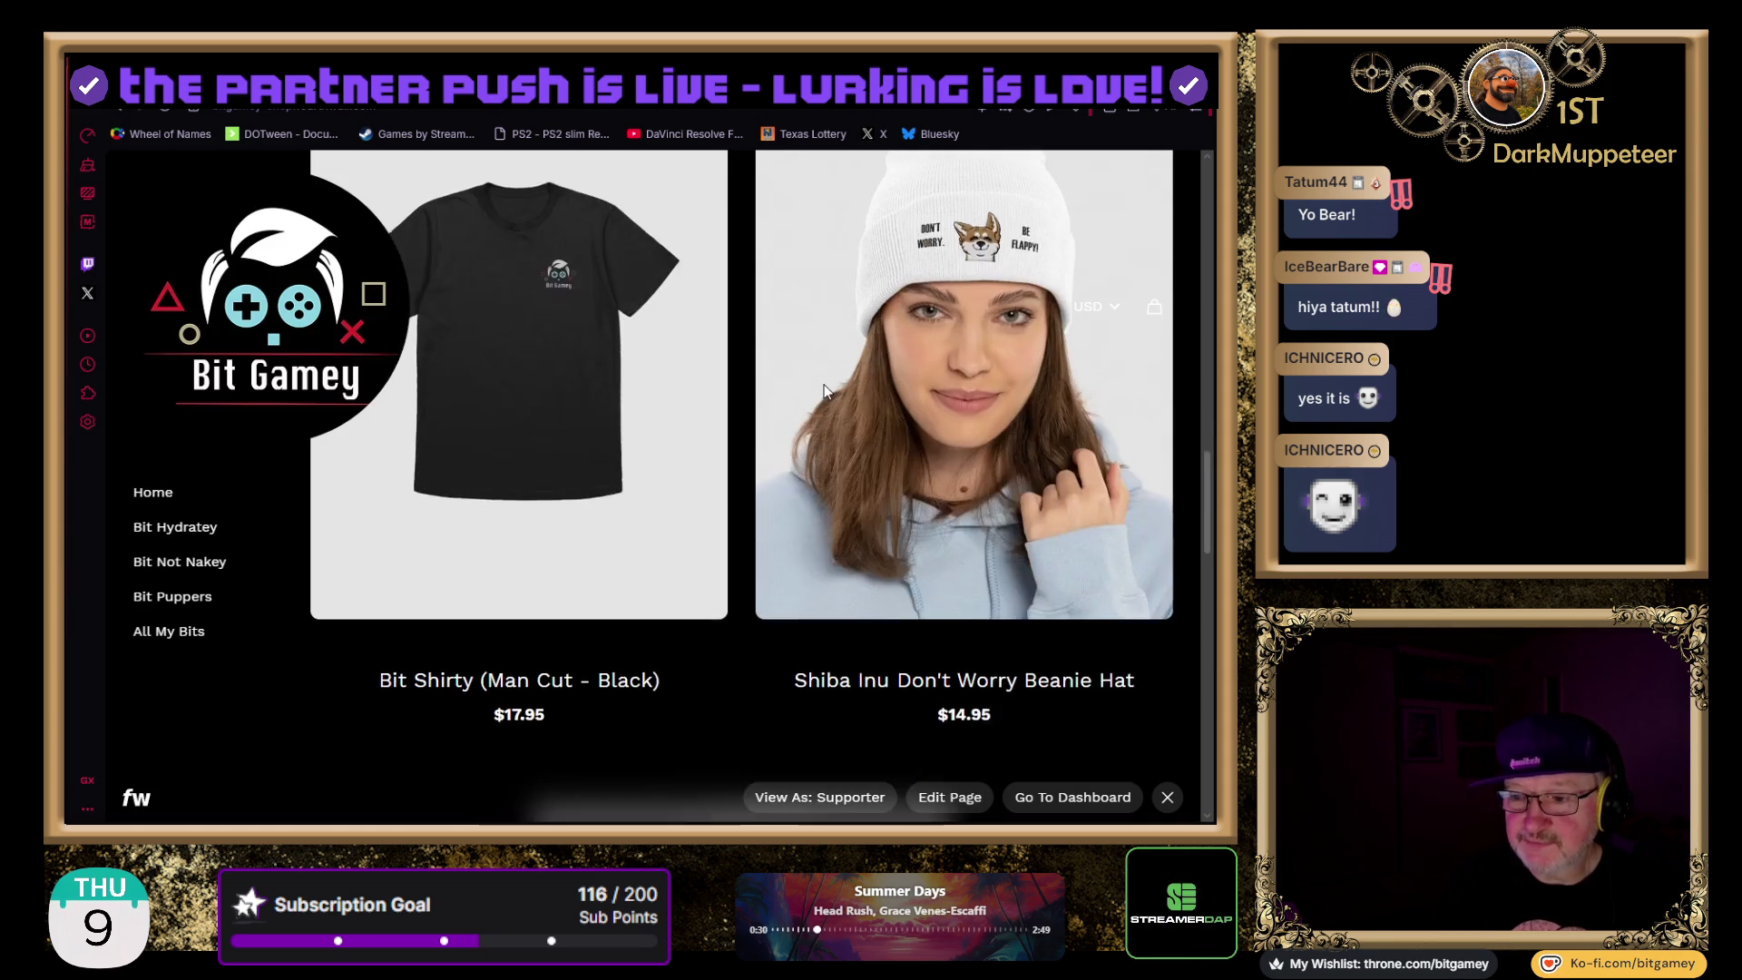
pyautogui.scroll(-4, 824, 391)
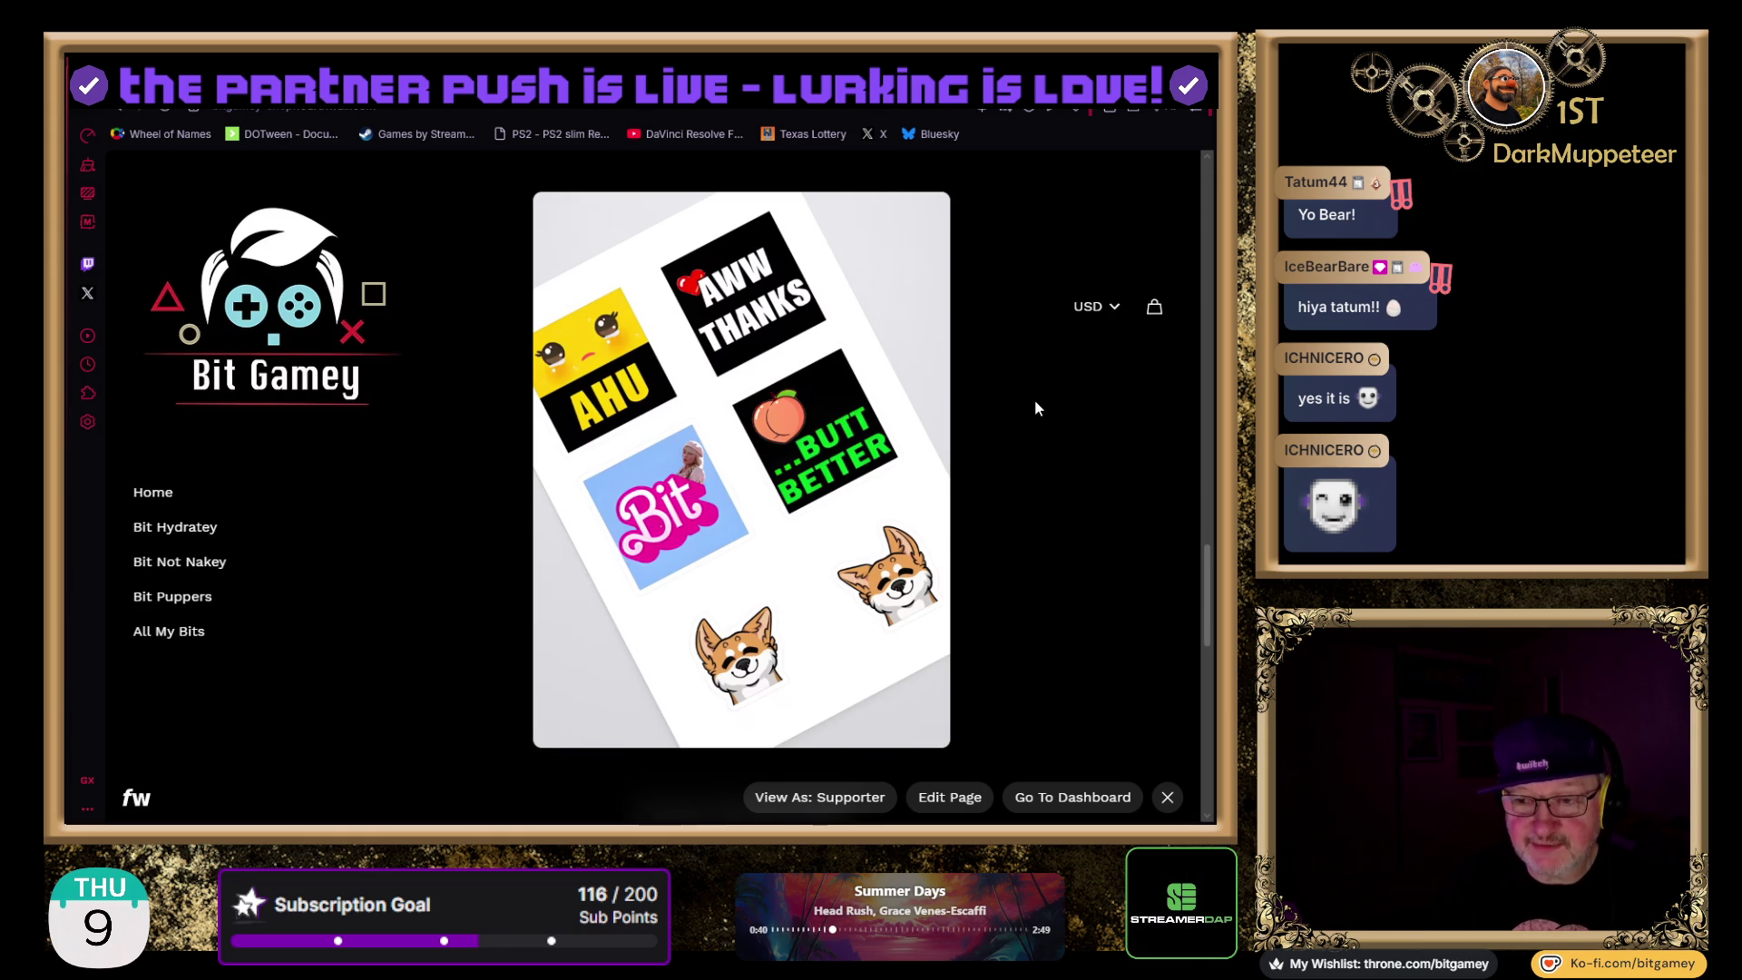
pyautogui.scroll(-1, 1016, 513)
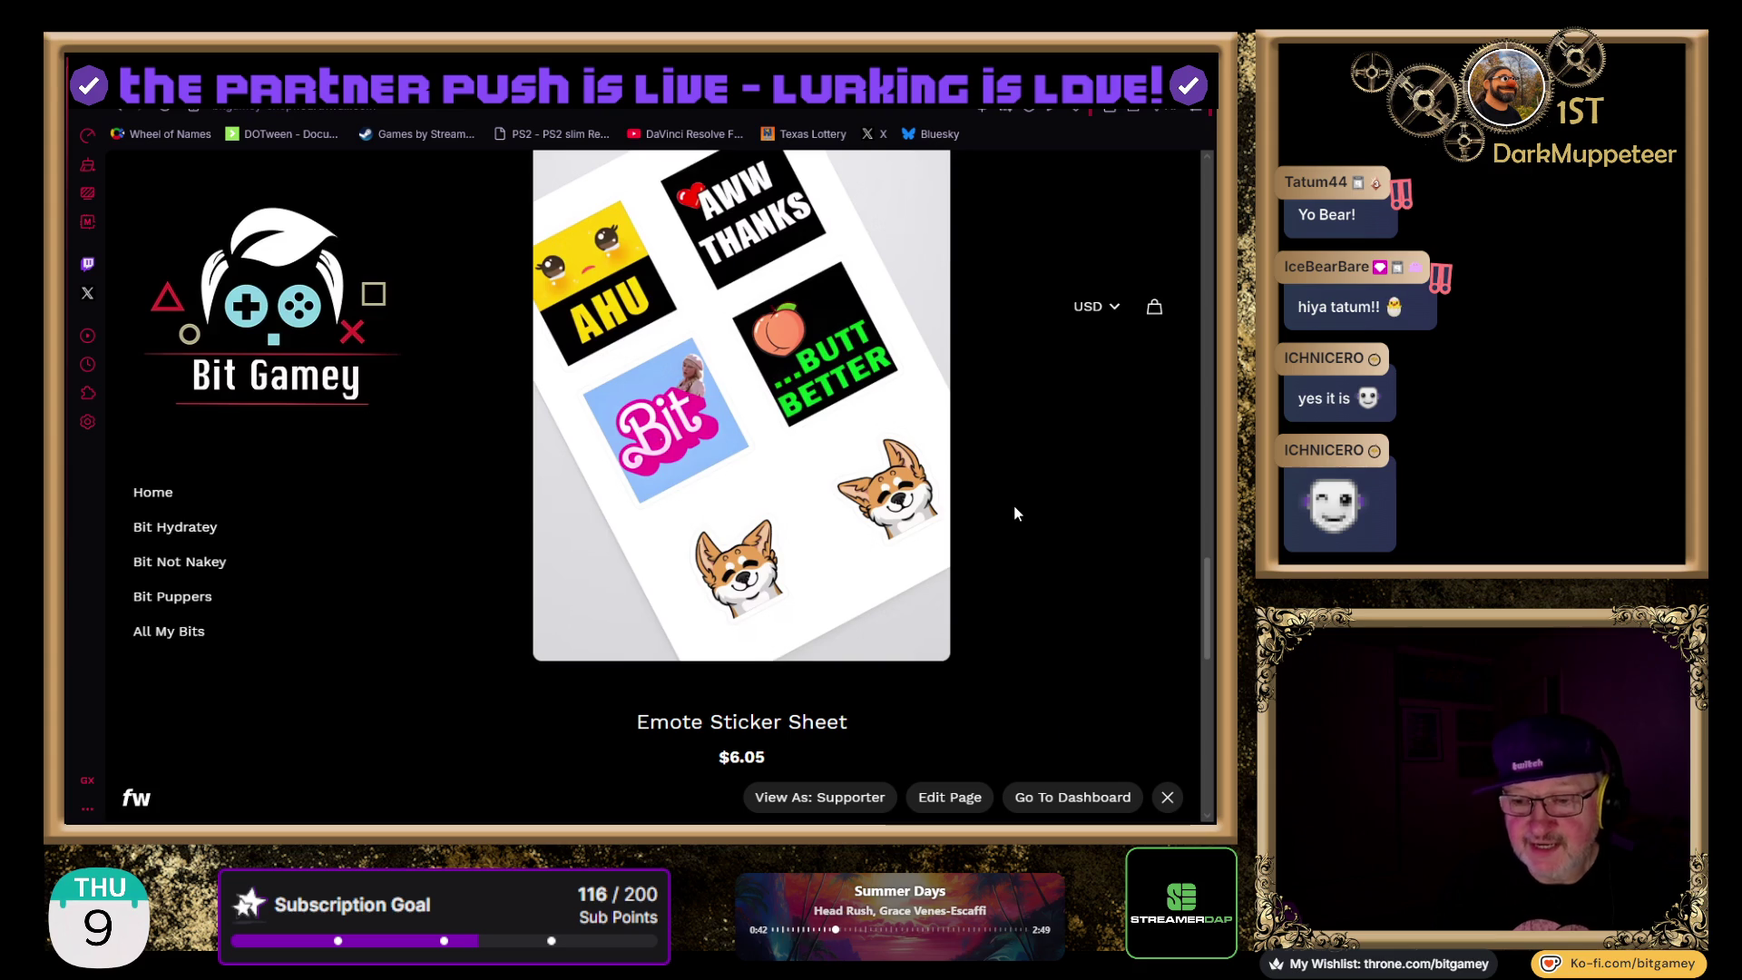
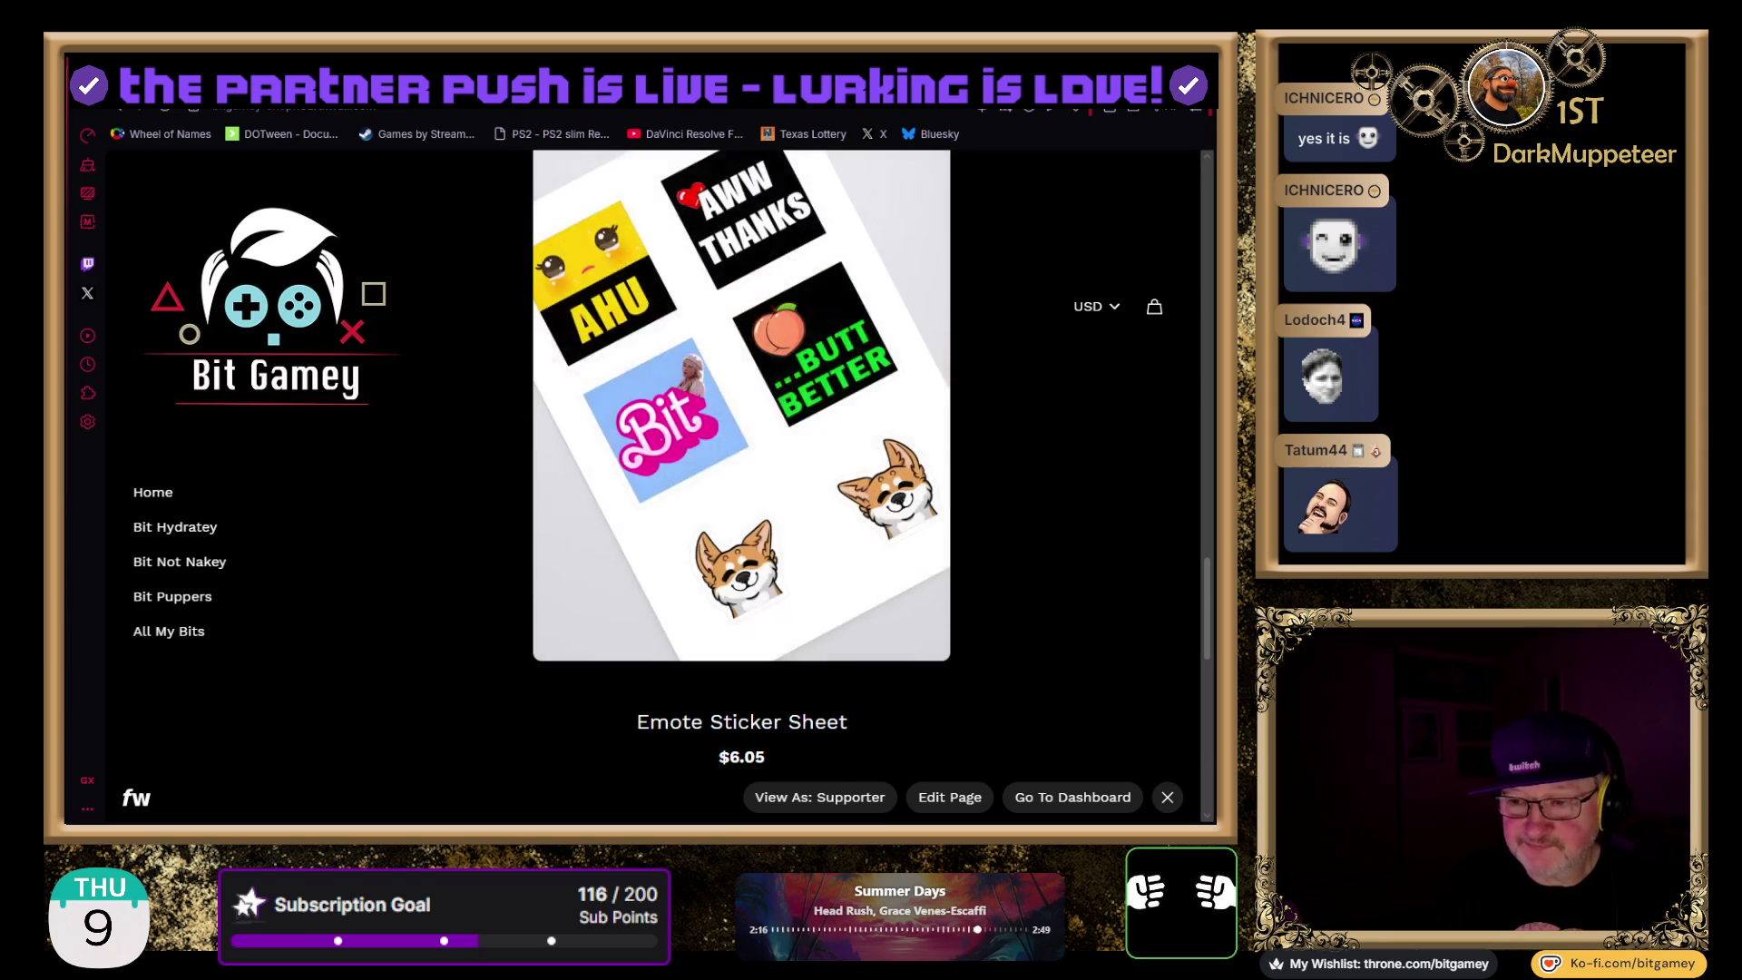
# - Open the Emote Sticker Sheet product page and scroll through its $6.05 listing
pyautogui.click(932, 467)
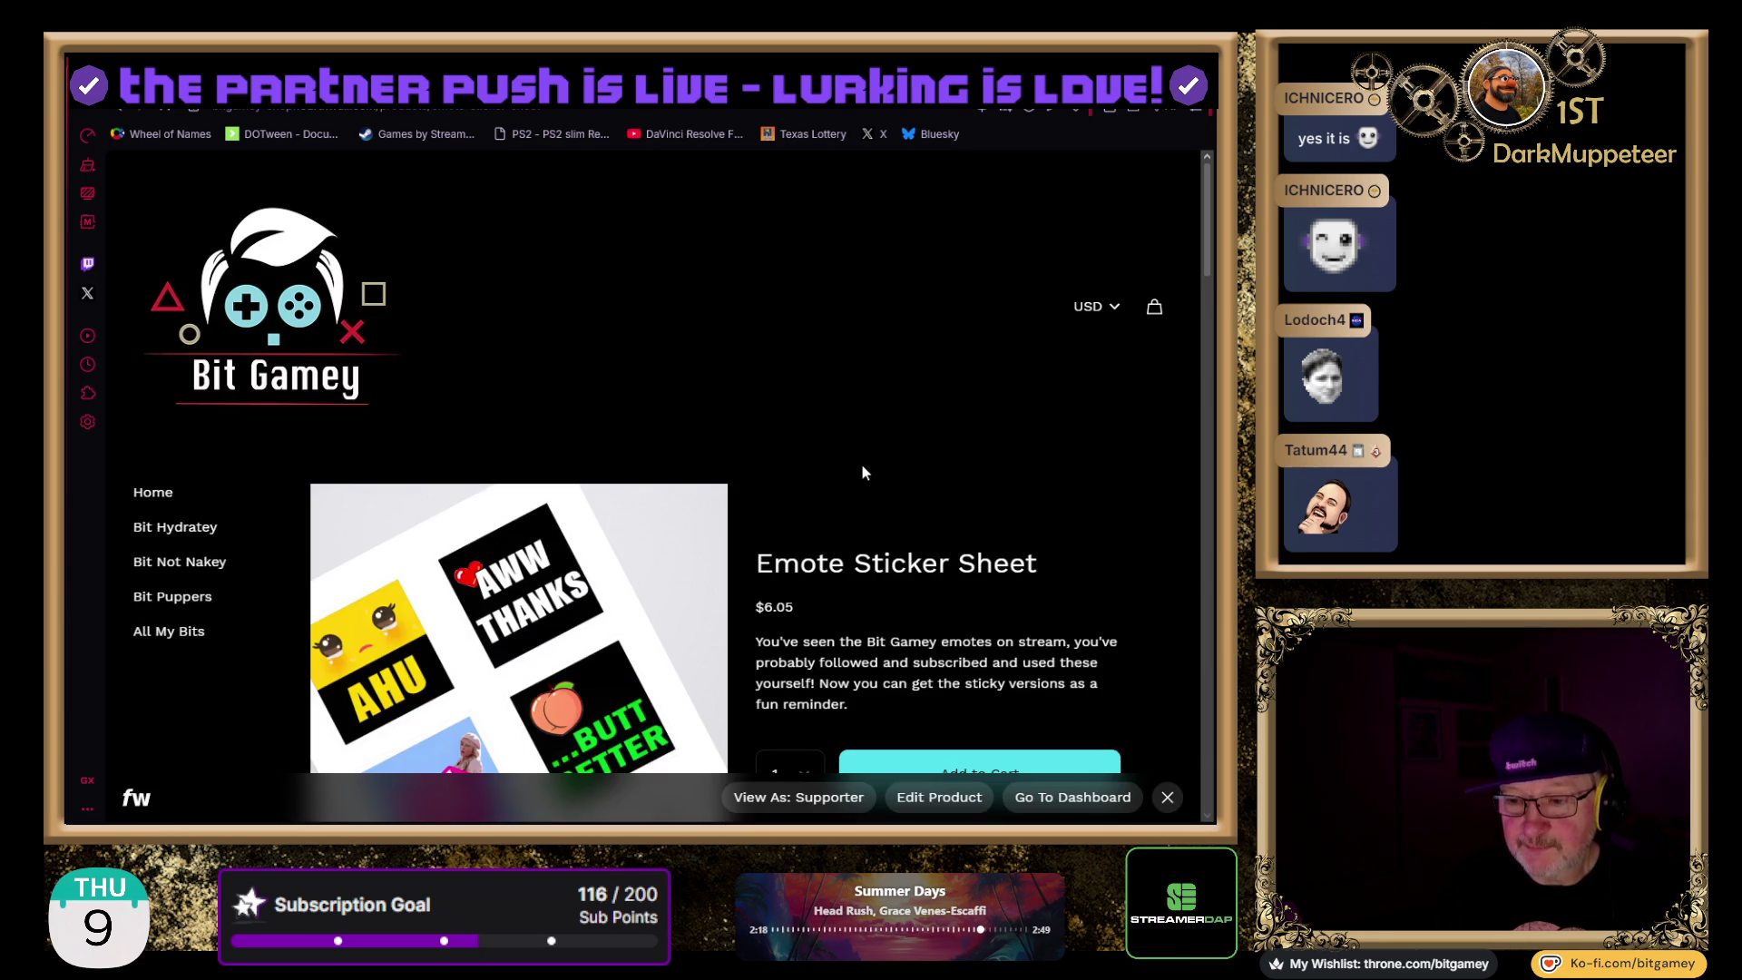
pyautogui.scroll(-3, 816, 523)
pyautogui.scroll(1, 762, 480)
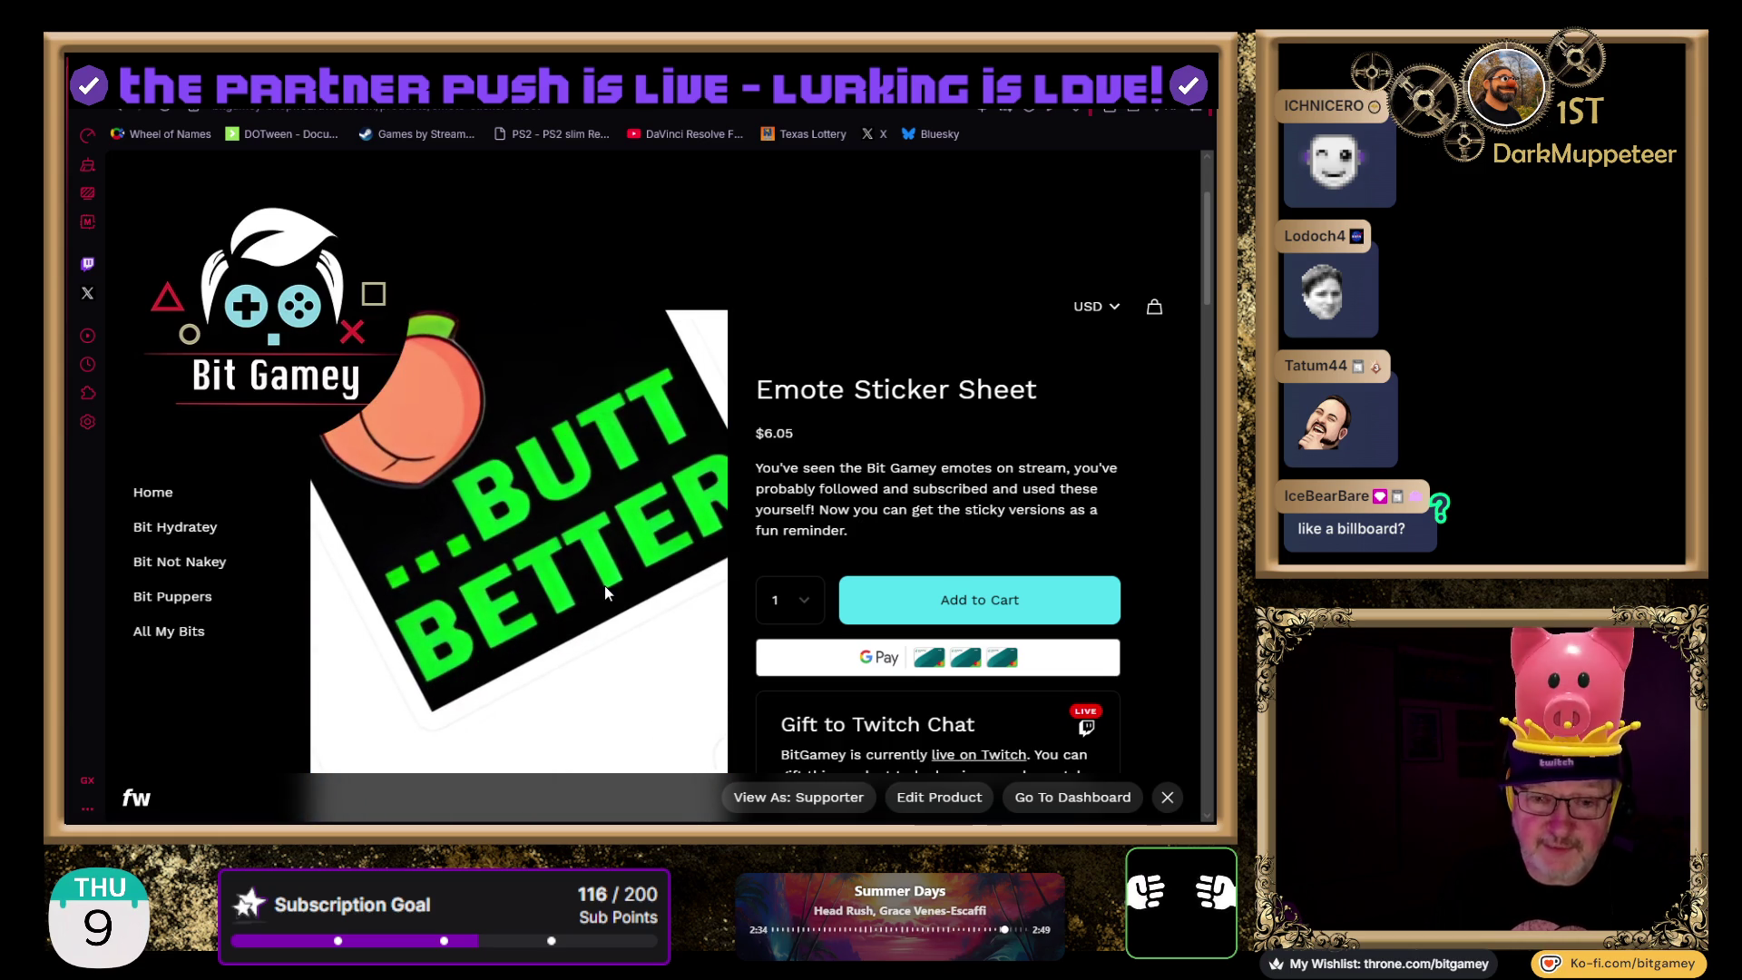
pyautogui.scroll(-1, 763, 568)
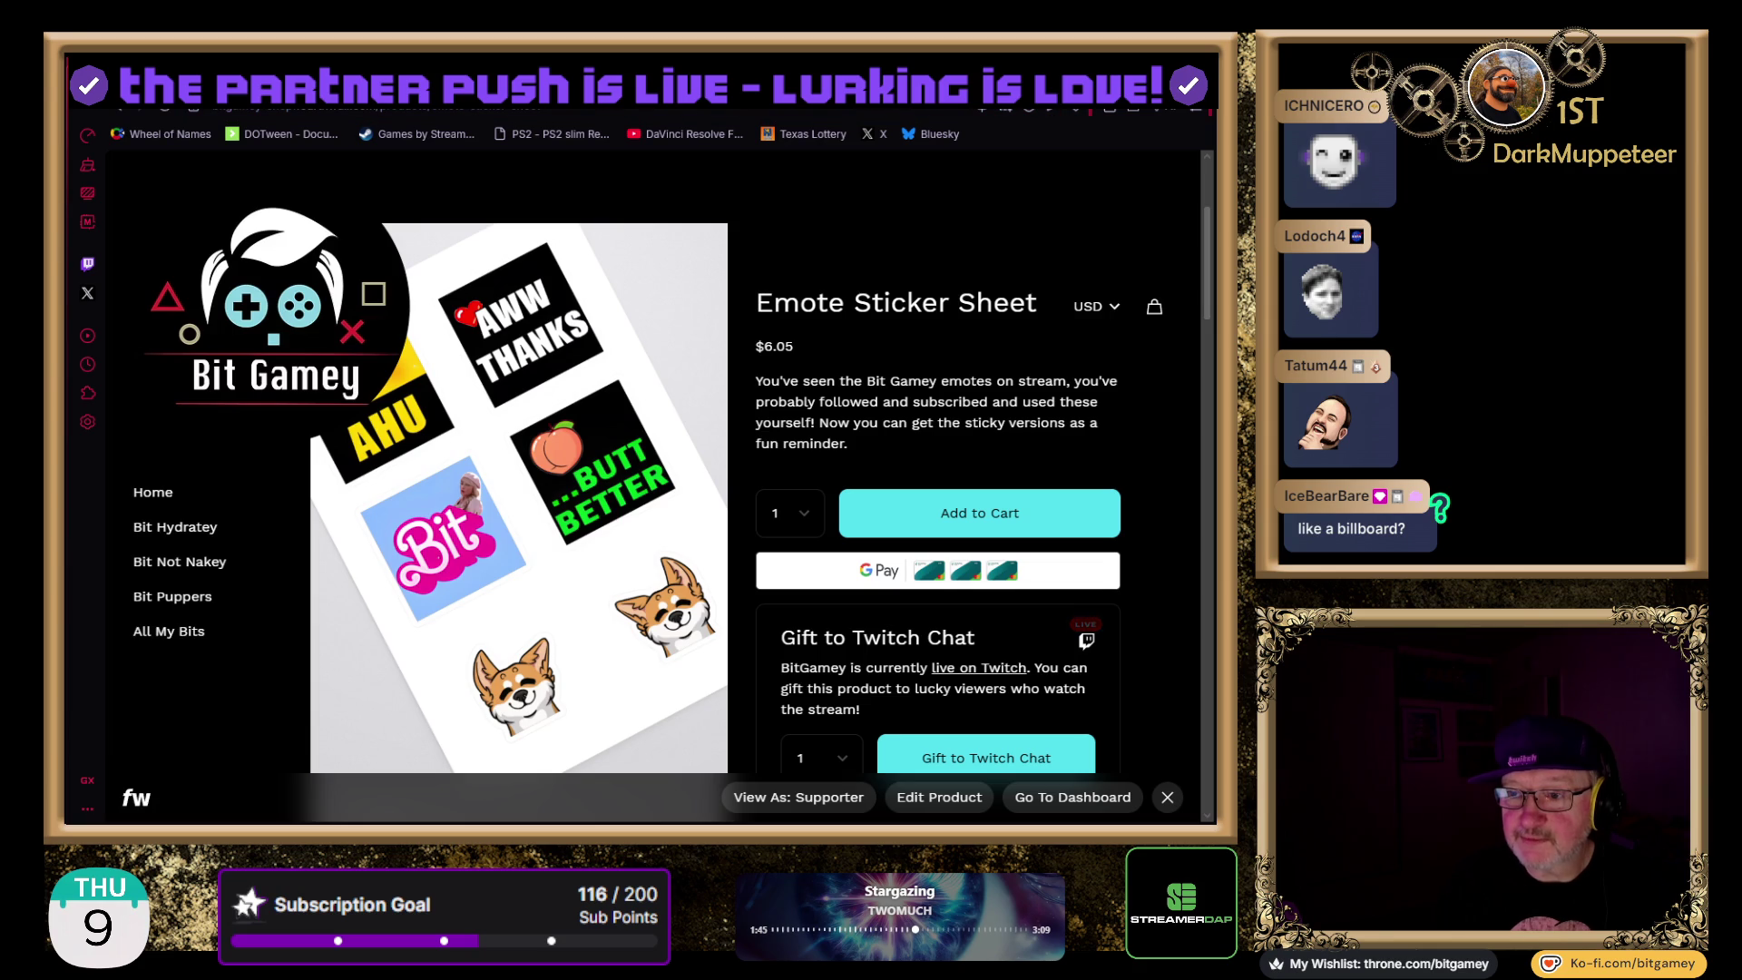
# - Switch away from the Fourthwall store page back toward the Unity taxi scene
pyautogui.hotkey('ctrl', 'Tab')
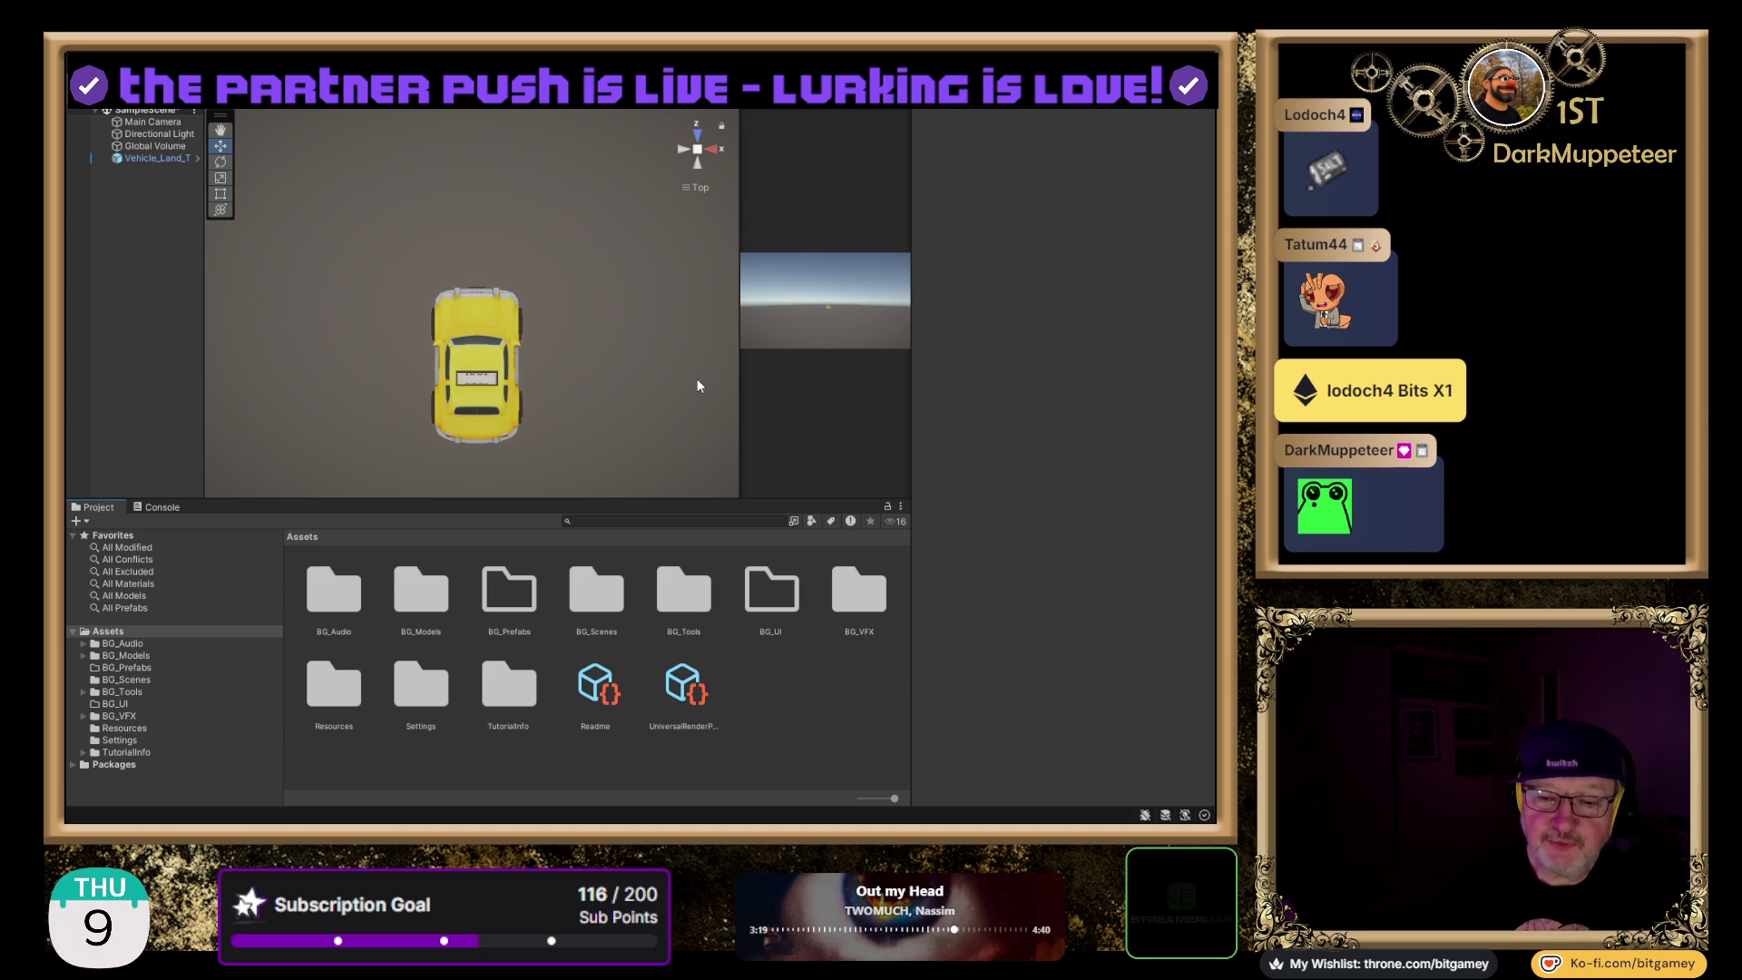
# - Select Vehicle_Land_Taxi and scrub its Position X to -0.12
pyautogui.click(172, 158)
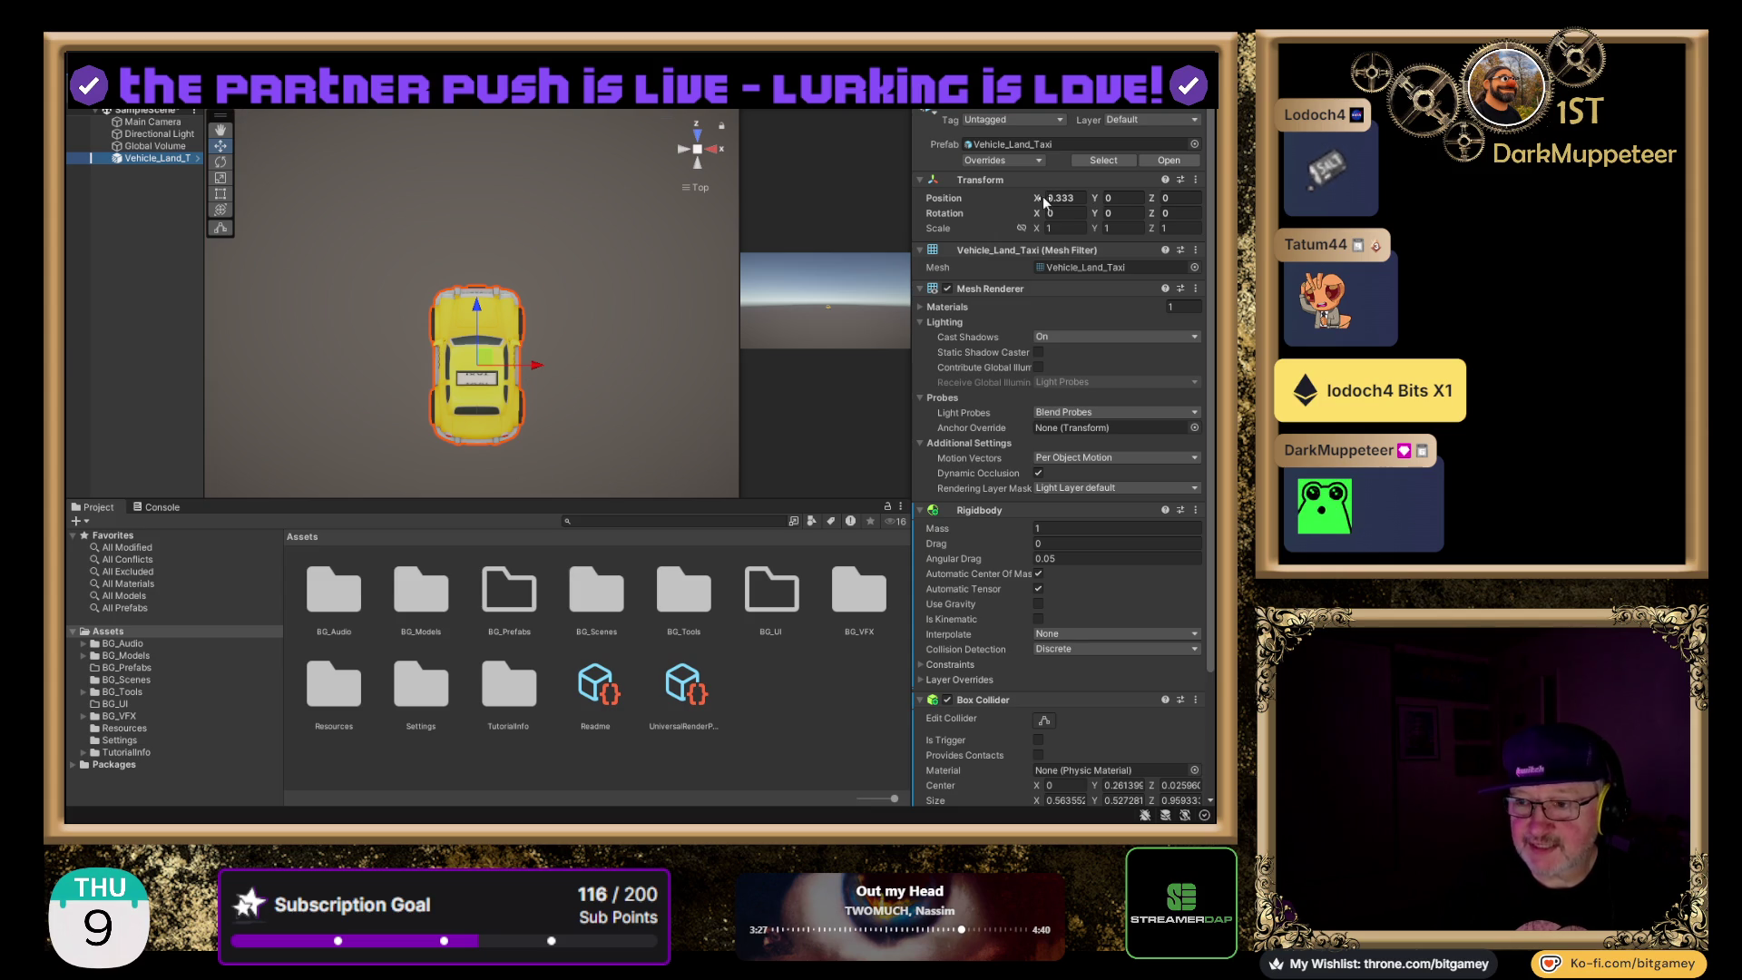
pyautogui.moveTo(1036, 198)
pyautogui.mouseDown()
pyautogui.moveTo(998, 198)
pyautogui.moveTo(1051, 198)
pyautogui.moveTo(1012, 200)
pyautogui.mouseUp()
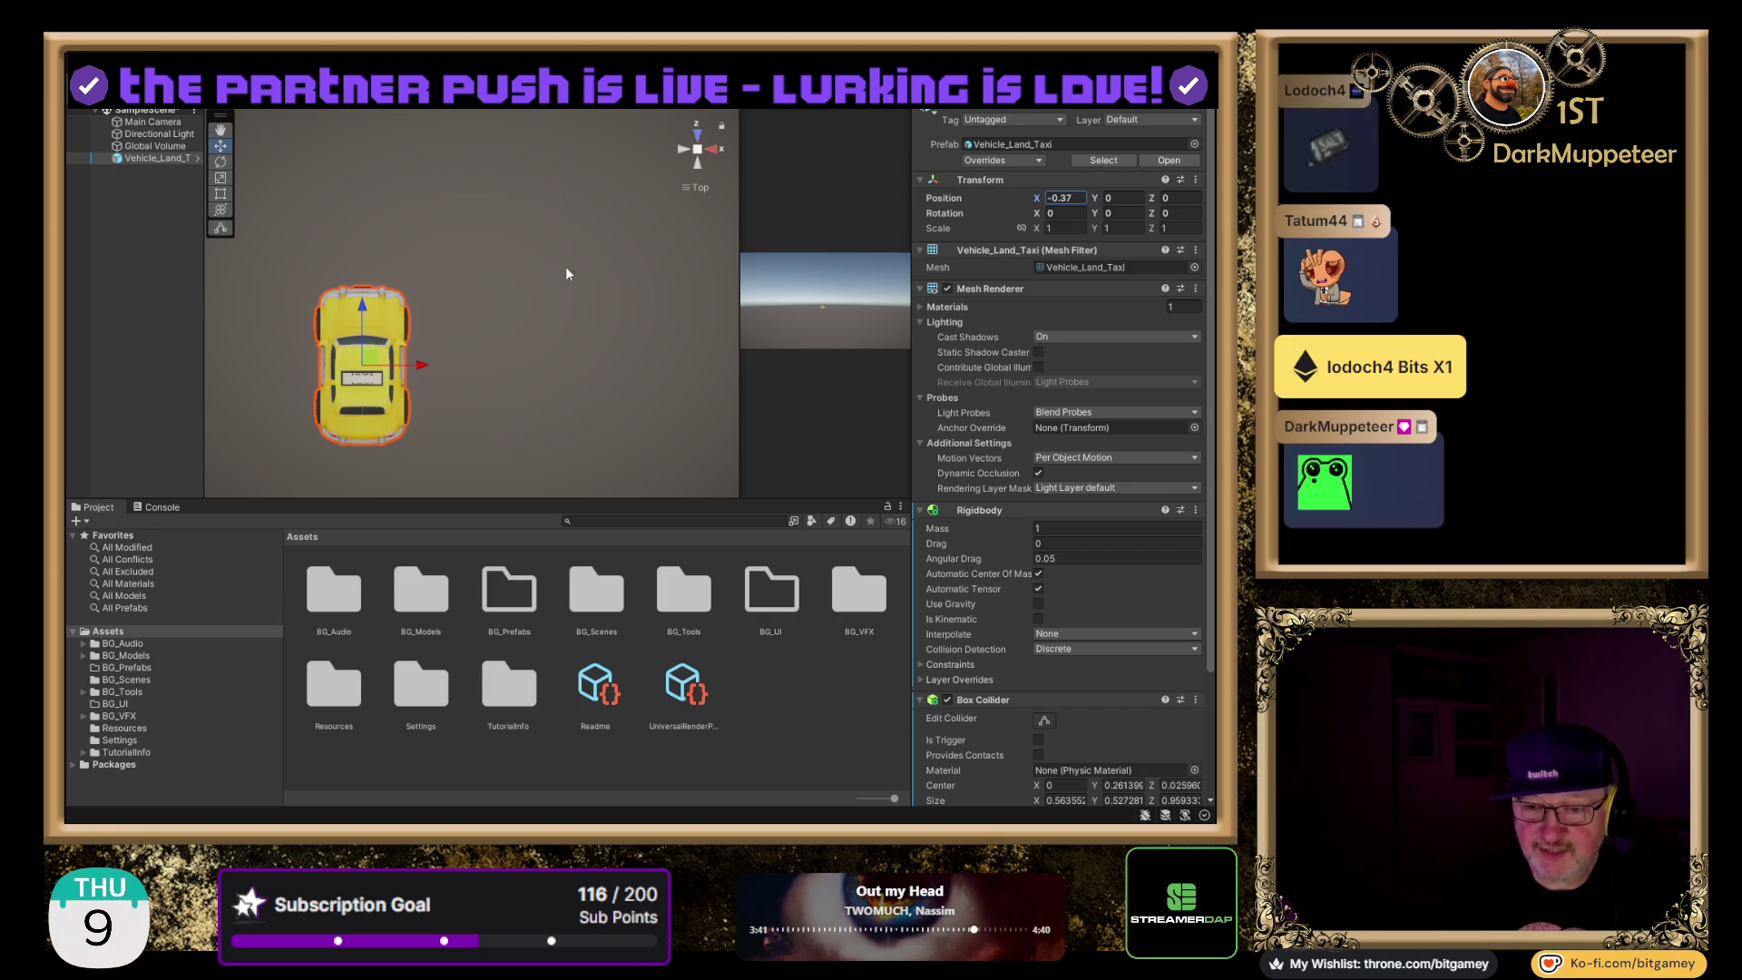
pyautogui.moveTo(1043, 196)
pyautogui.mouseDown()
pyautogui.moveTo(1088, 205)
pyautogui.moveTo(1034, 211)
pyautogui.mouseUp()
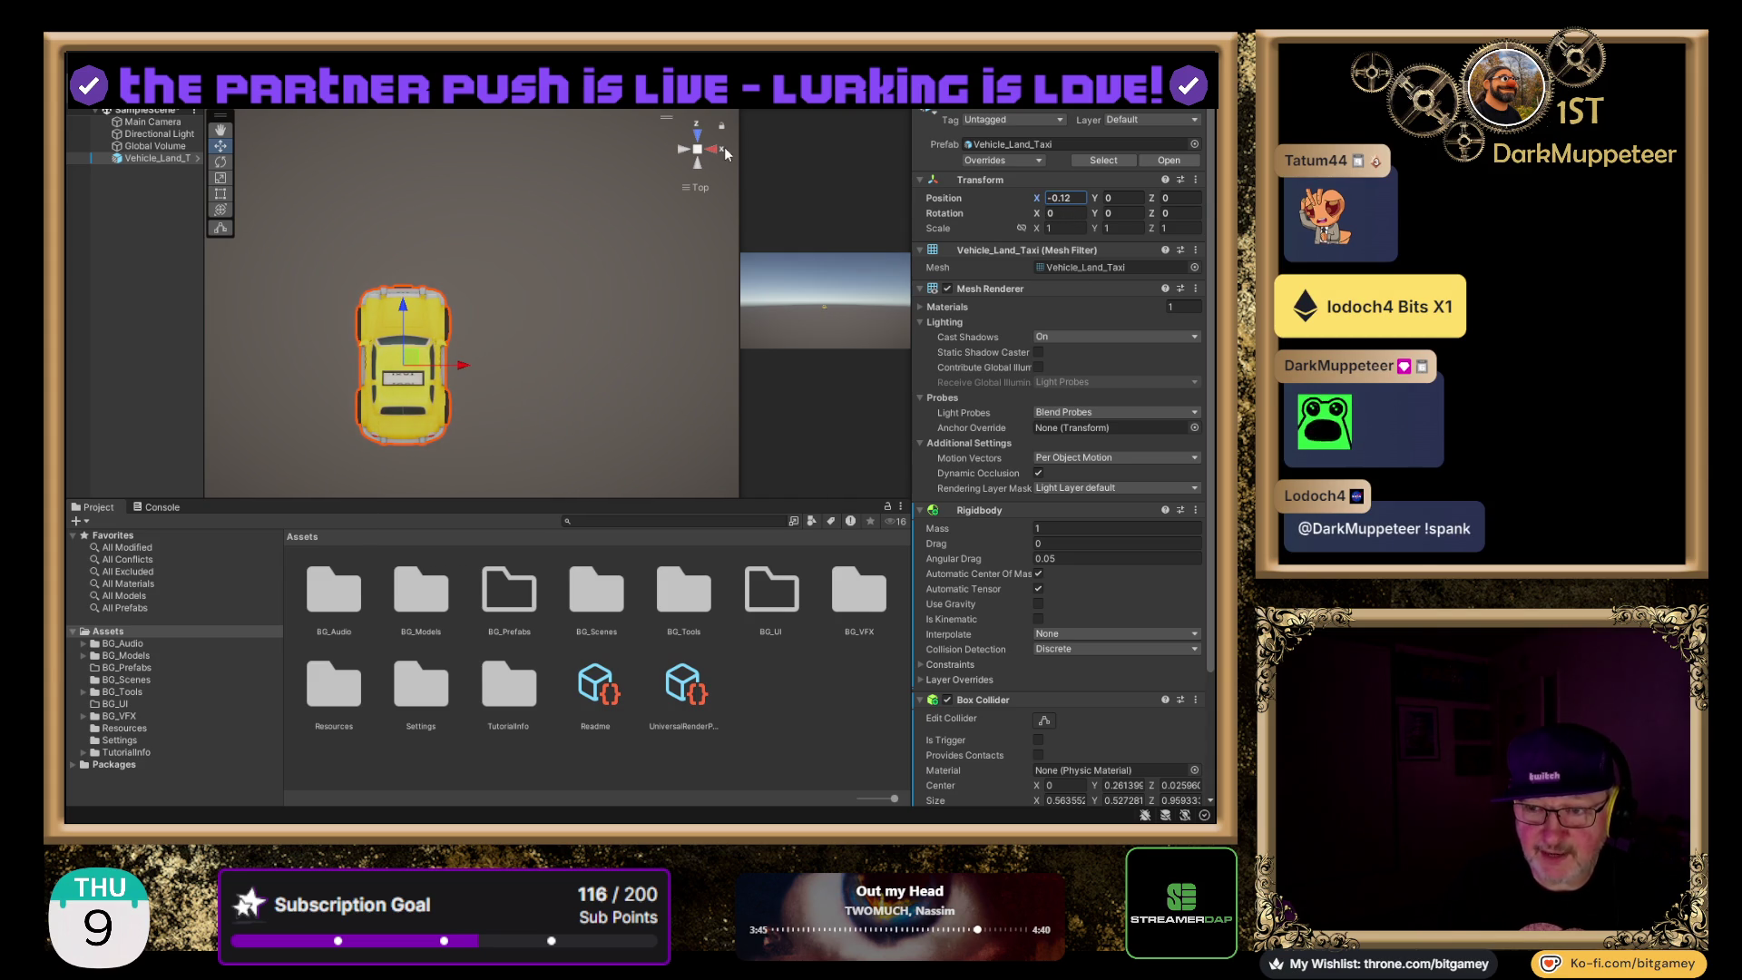
# - Switch the scene to perspective, scrub the taxi to X 0.31, and view it from behind
pyautogui.click(696, 149)
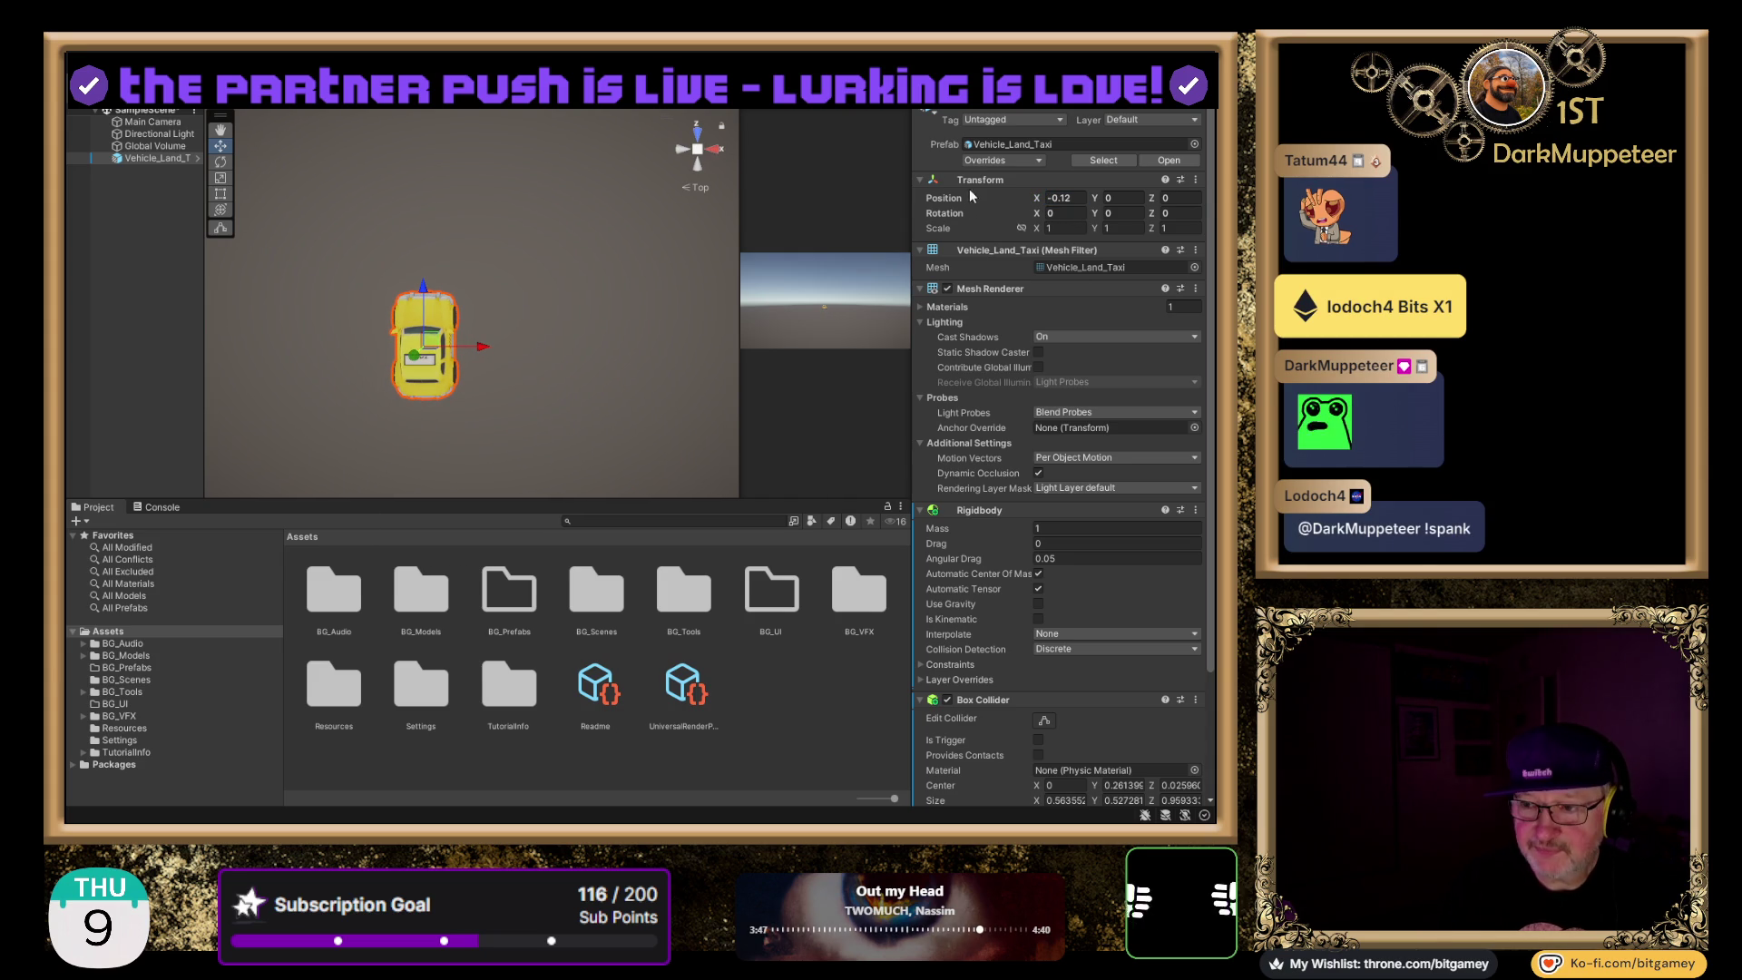
pyautogui.moveTo(1036, 198)
pyautogui.mouseDown()
pyautogui.moveTo(997, 198)
pyautogui.moveTo(1121, 199)
pyautogui.moveTo(1001, 200)
pyautogui.moveTo(1108, 204)
pyautogui.moveTo(1044, 215)
pyautogui.mouseUp()
pyautogui.moveTo(996, 205)
pyautogui.mouseDown()
pyautogui.moveTo(1076, 220)
pyautogui.moveTo(1029, 216)
pyautogui.mouseUp()
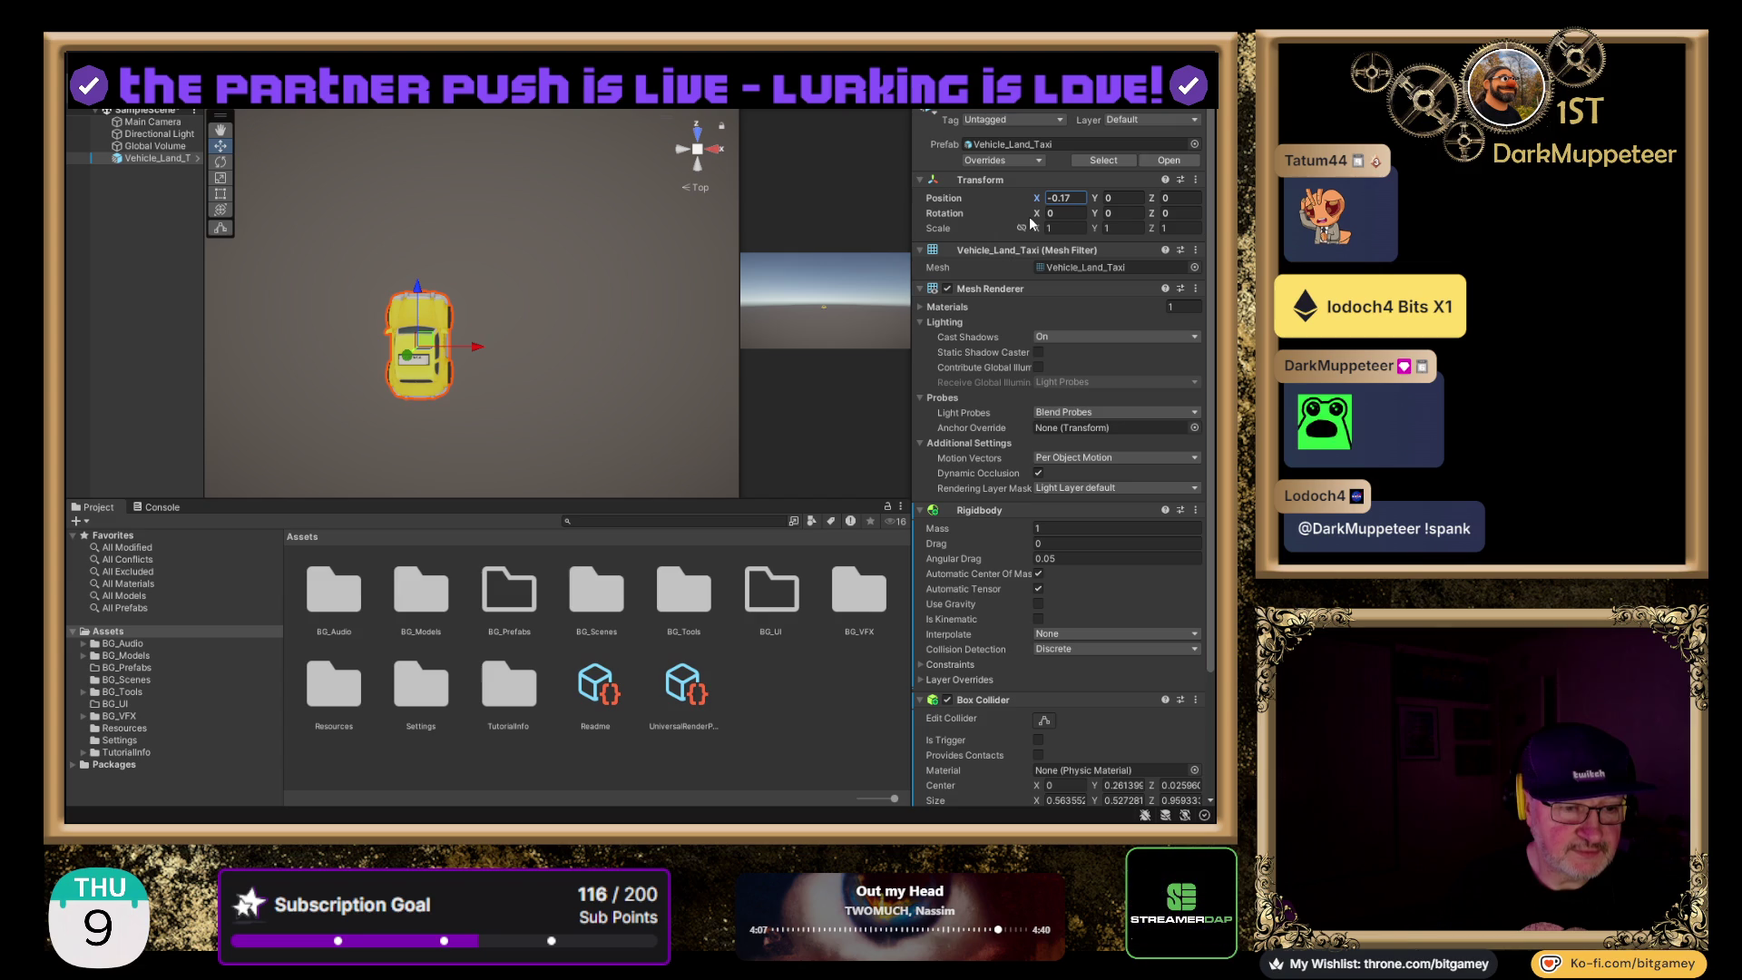
pyautogui.moveTo(1029, 216); pyautogui.dragTo(1042, 223)
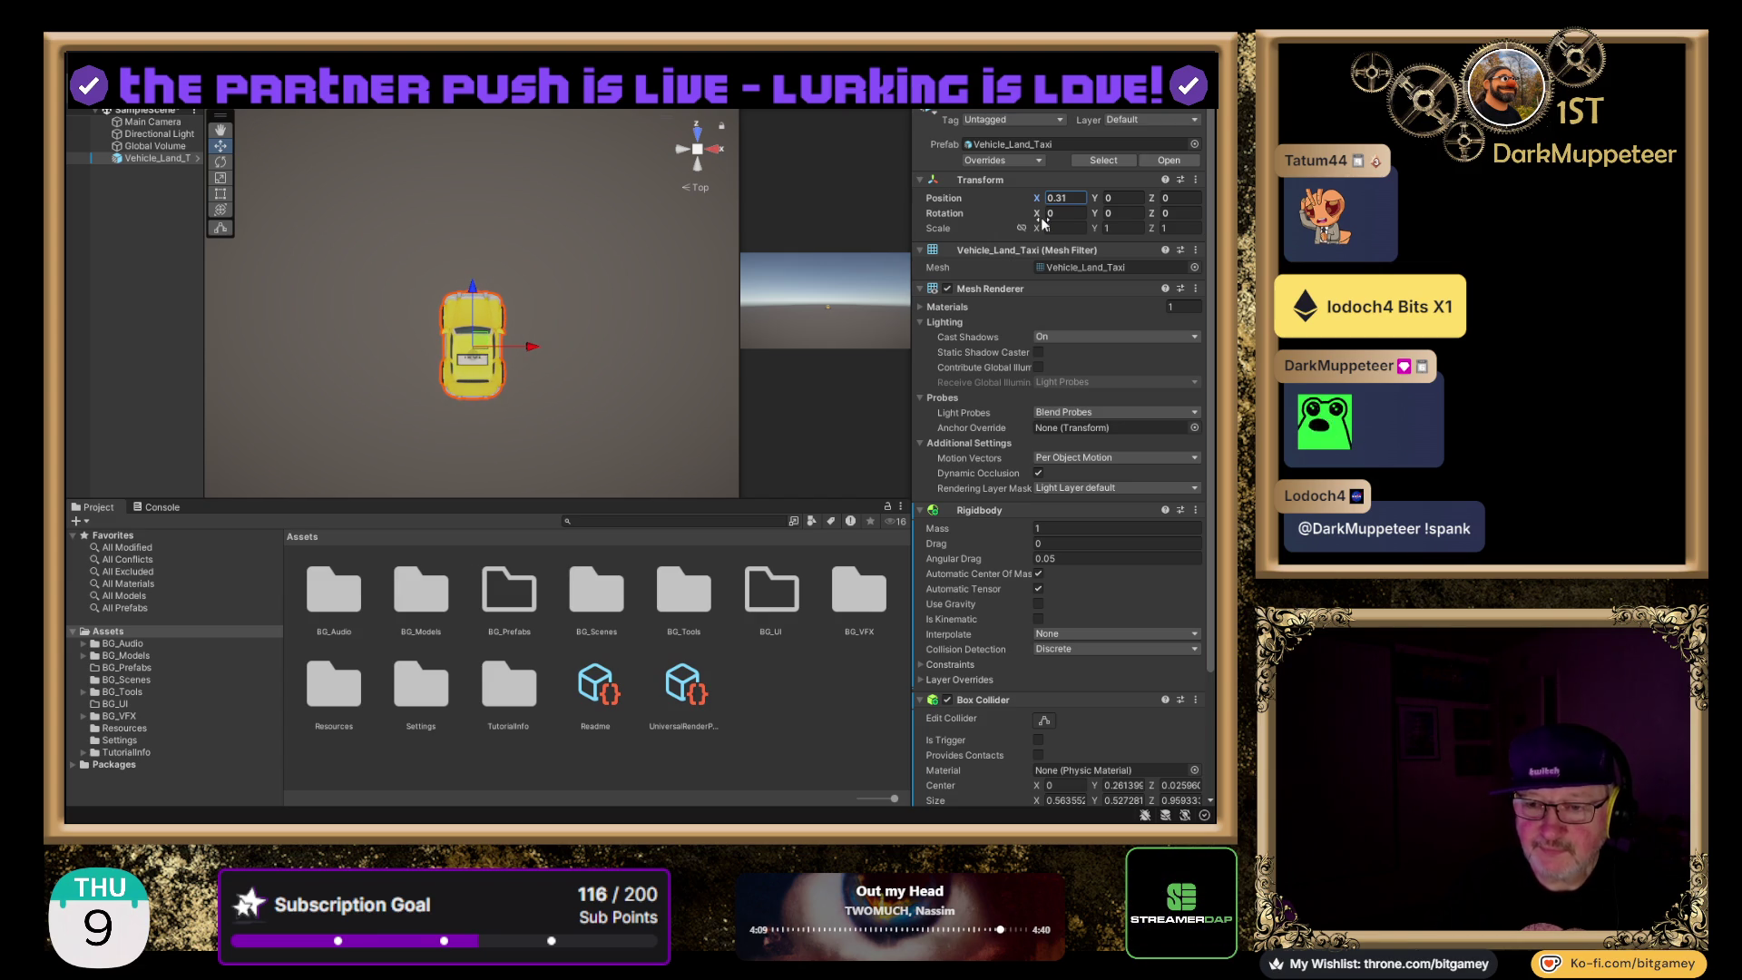
pyautogui.click(696, 166)
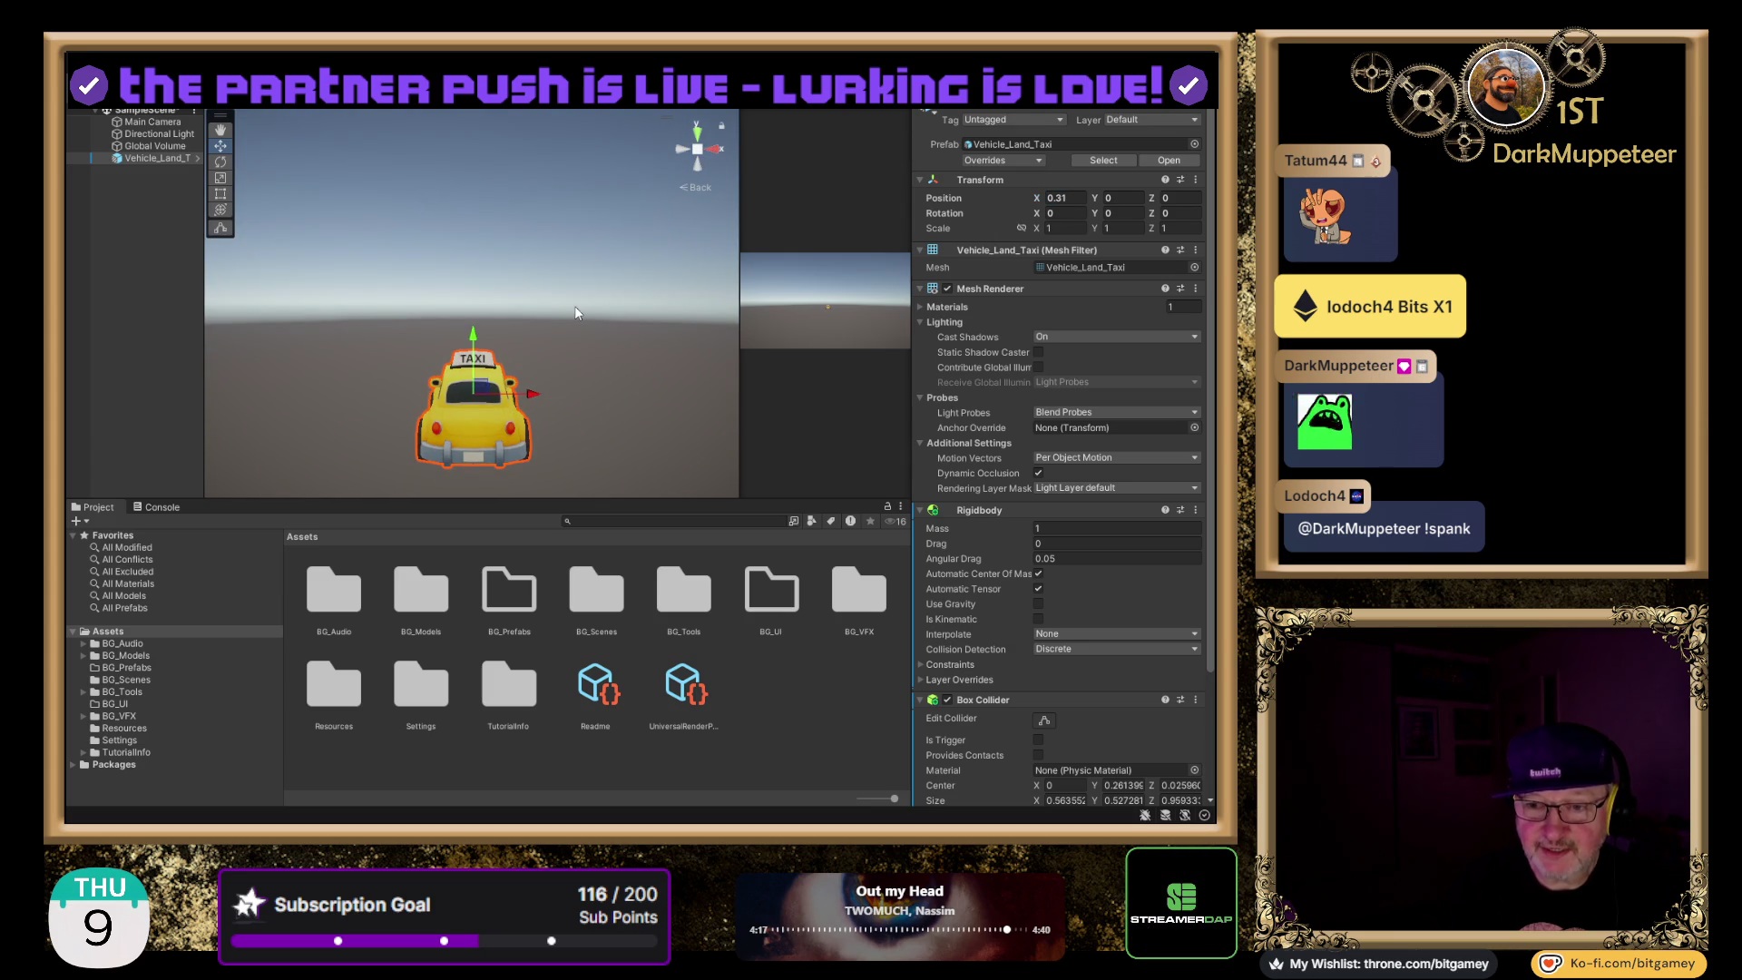
# - Pan to frame the taxi and fine-tune its Position X to 0.39
pyautogui.moveTo(575, 312)
pyautogui.mouseDown()
pyautogui.moveTo(575, 237)
pyautogui.moveTo(575, 292)
pyautogui.mouseUp()
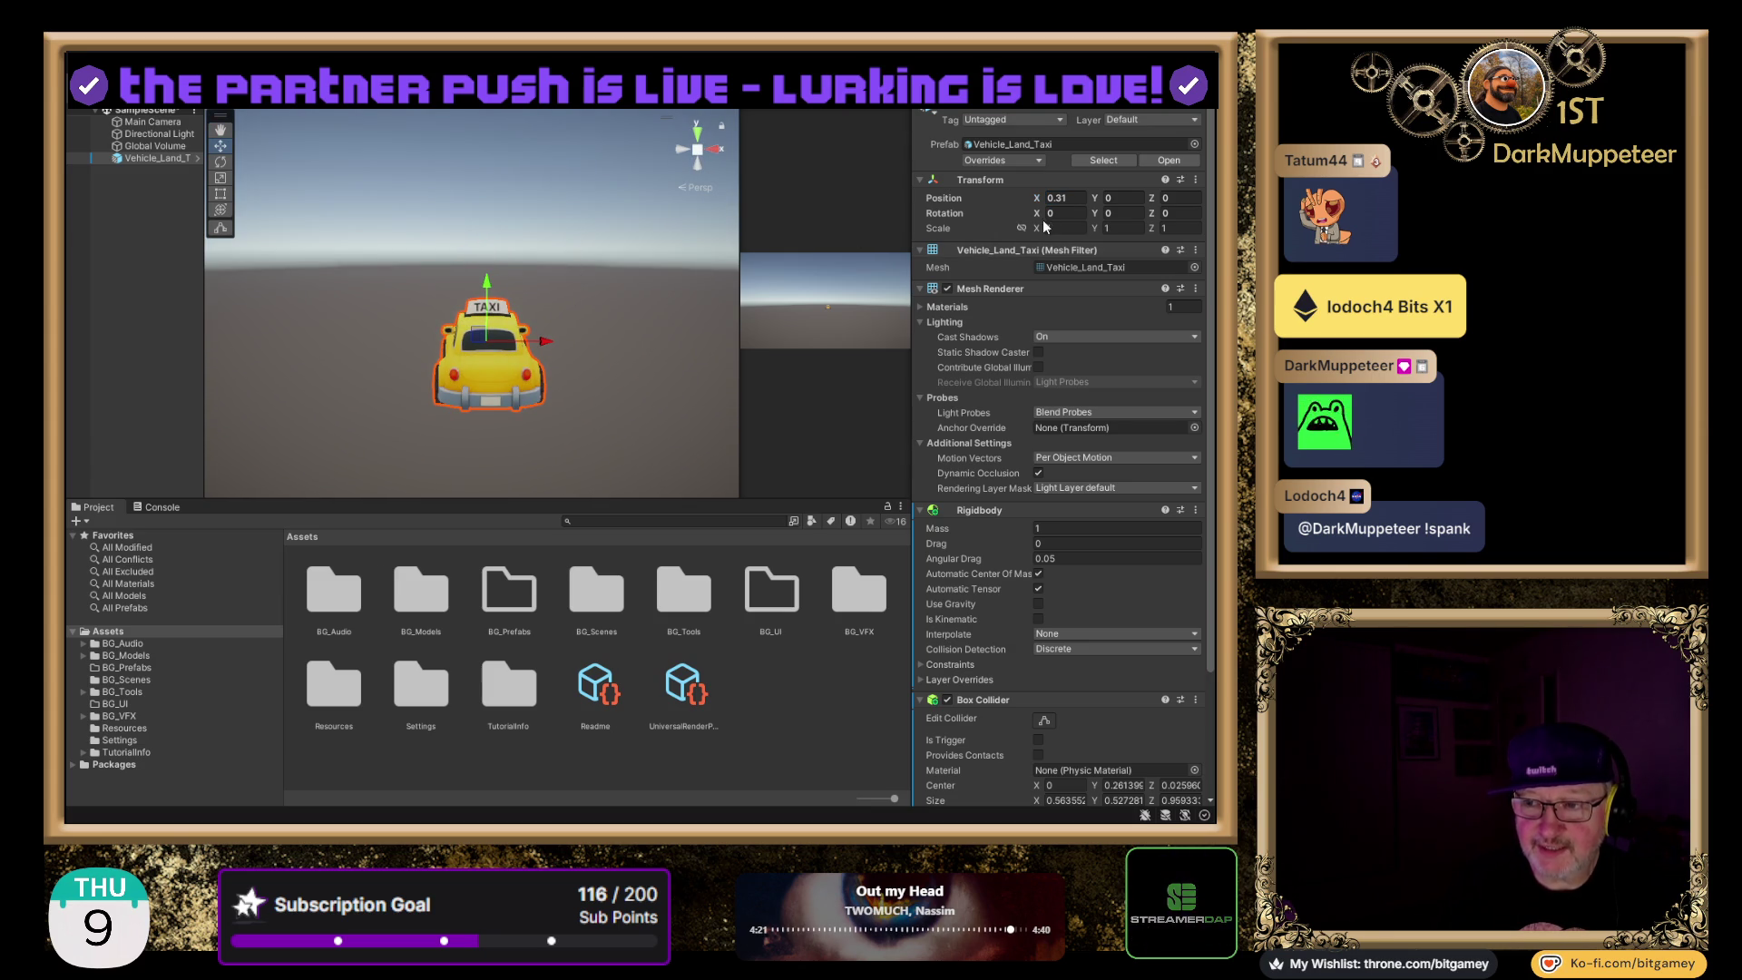
pyautogui.moveTo(1036, 198)
pyautogui.mouseDown()
pyautogui.moveTo(1058, 210)
pyautogui.moveTo(1011, 203)
pyautogui.moveTo(1046, 211)
pyautogui.mouseUp()
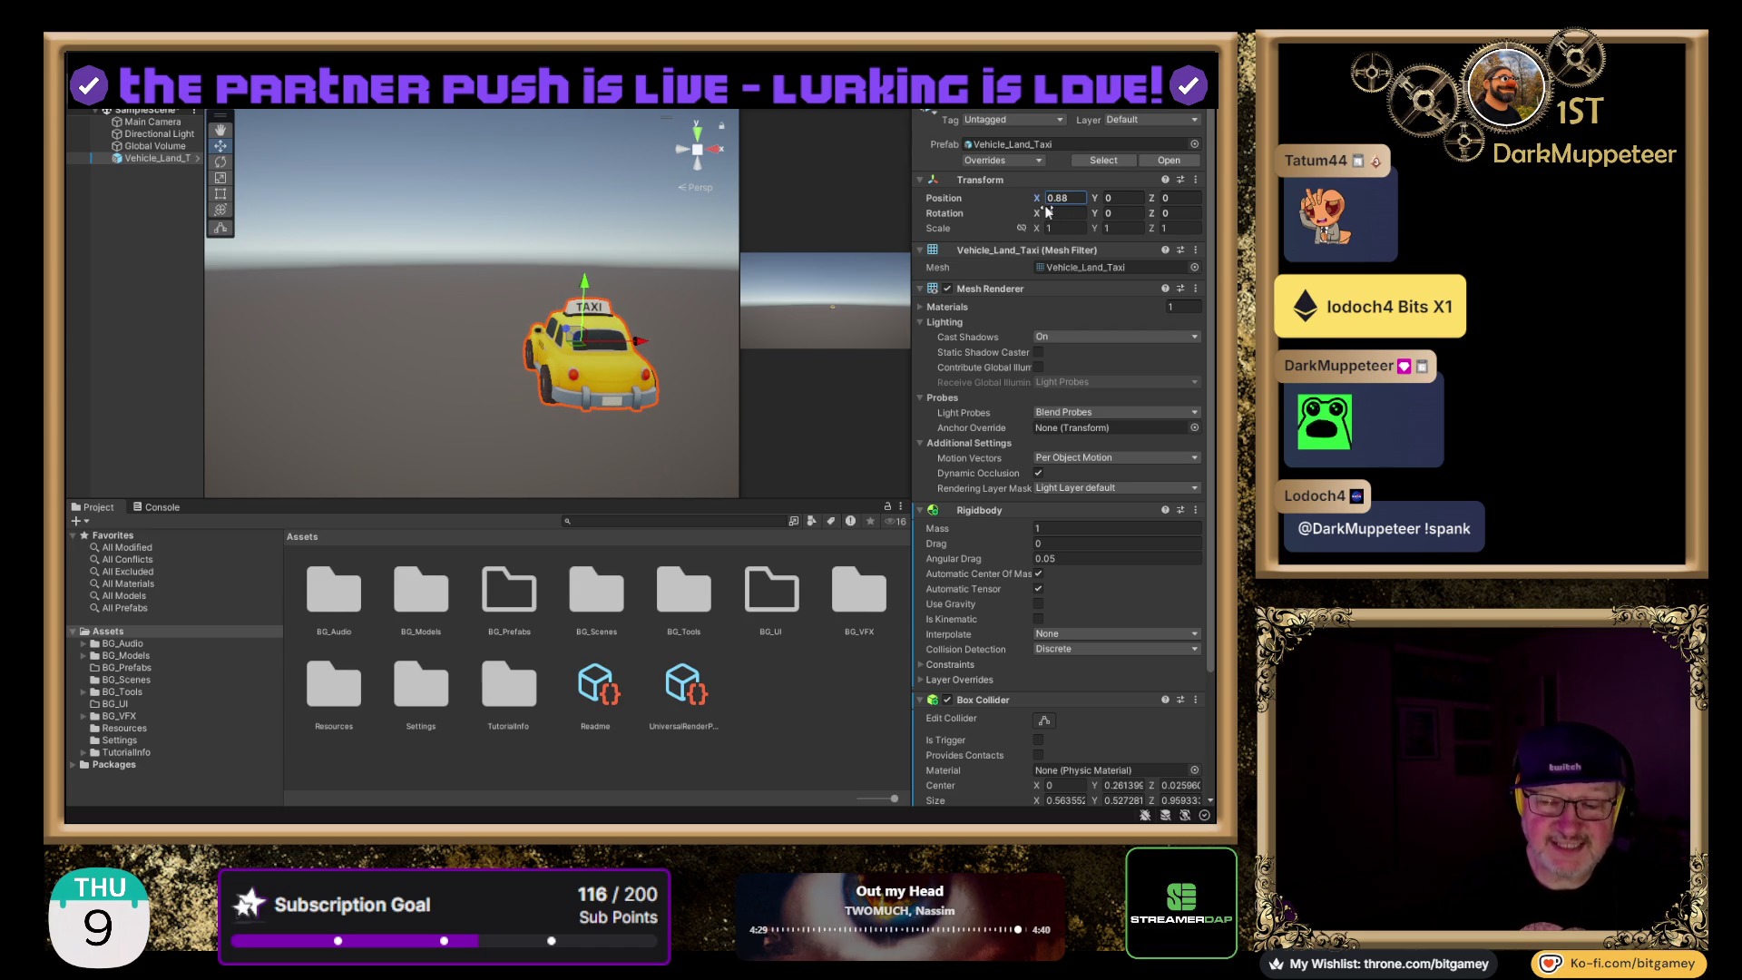
pyautogui.moveTo(1045, 211)
pyautogui.mouseDown()
pyautogui.moveTo(1022, 213)
pyautogui.moveTo(1038, 214)
pyautogui.mouseUp()
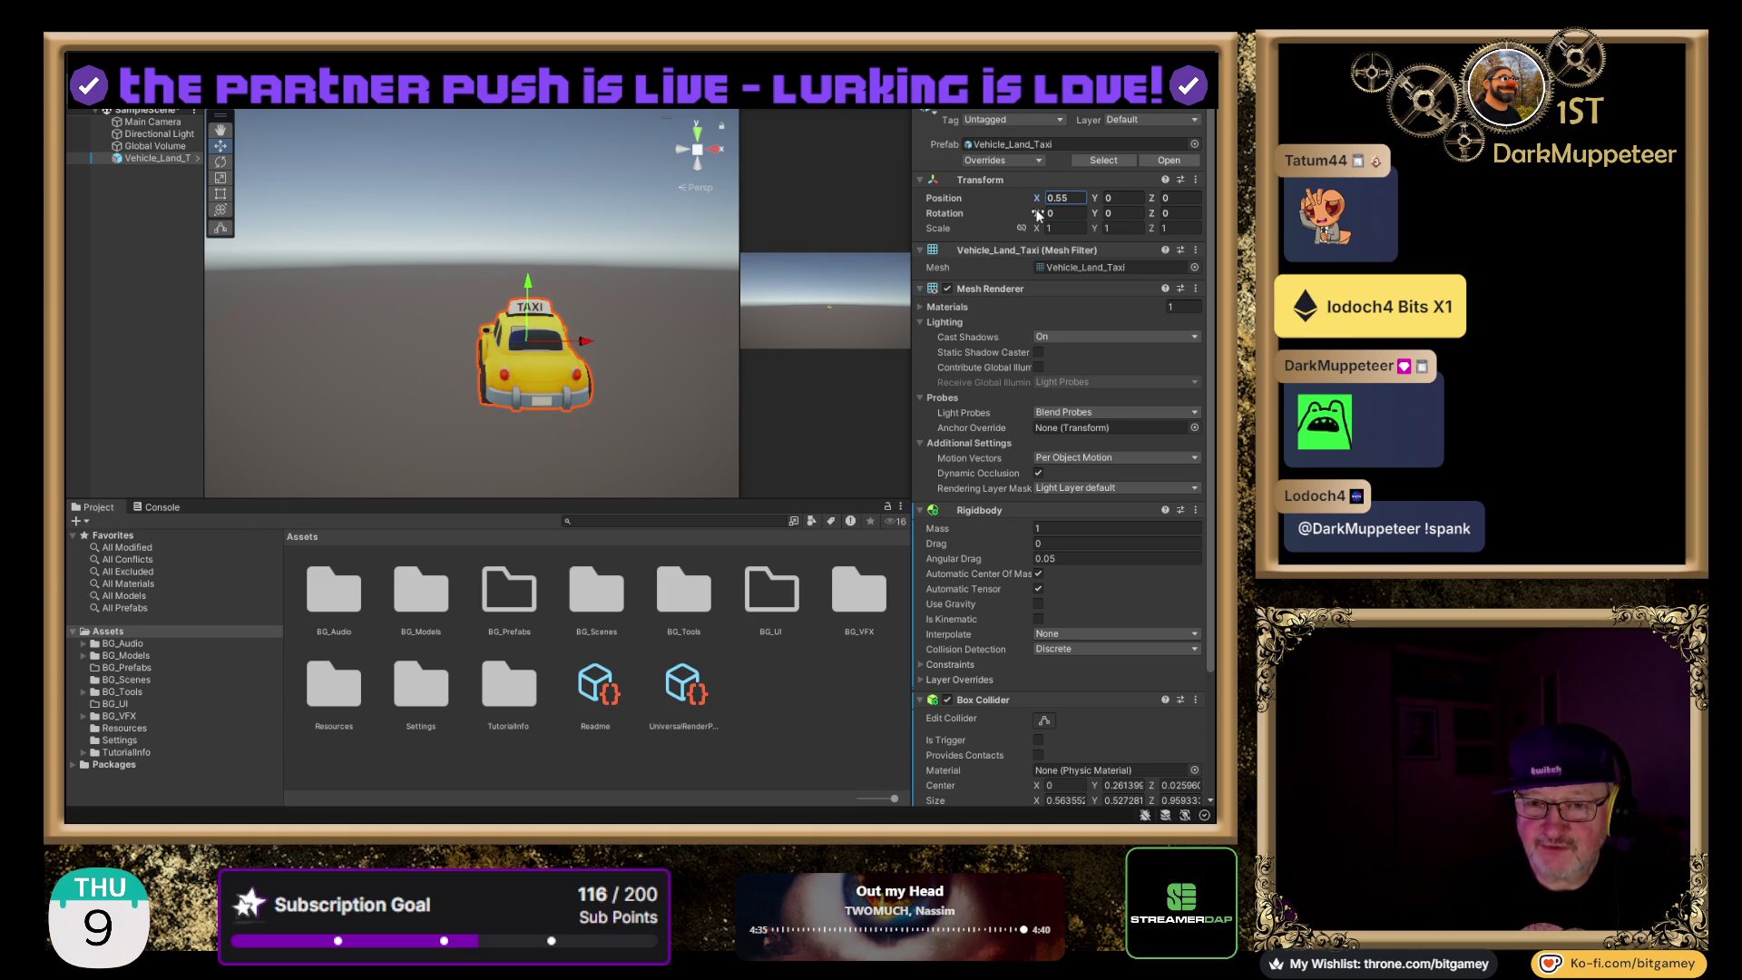
pyautogui.moveTo(1038, 214); pyautogui.dragTo(1035, 214)
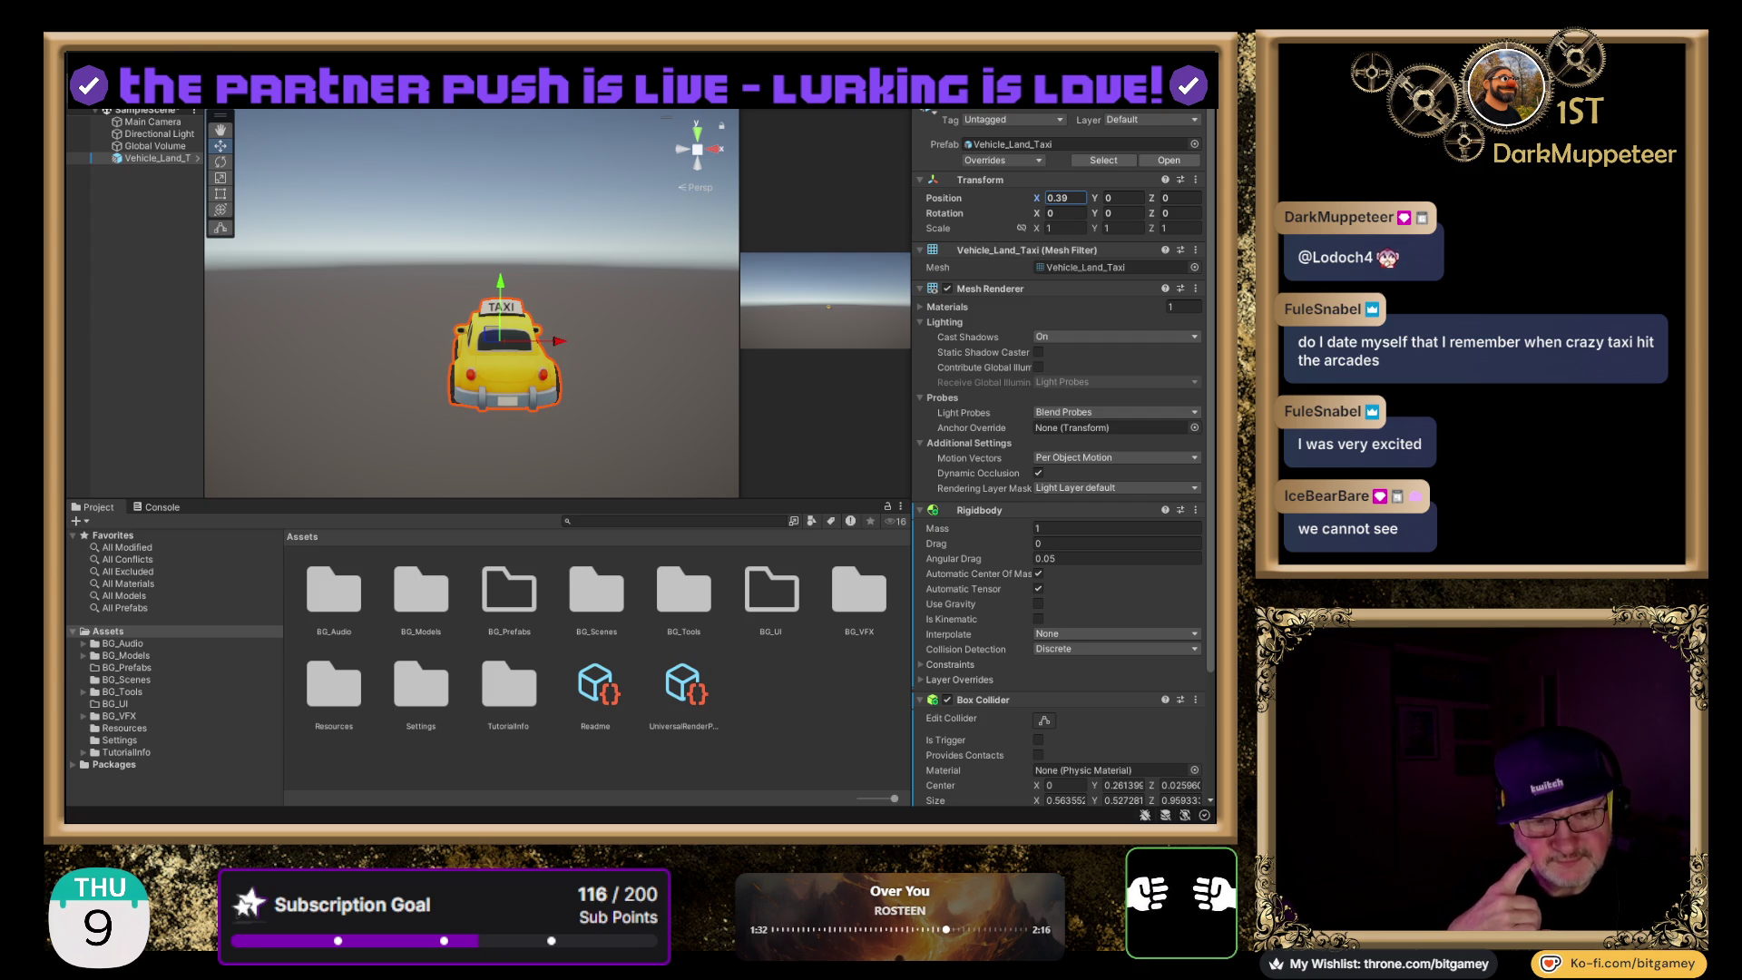
# - Switch from Unity to the Modern Police Sidekick Asset Store page with Alt+Tab
pyautogui.hotkey('alt', 'Tab')
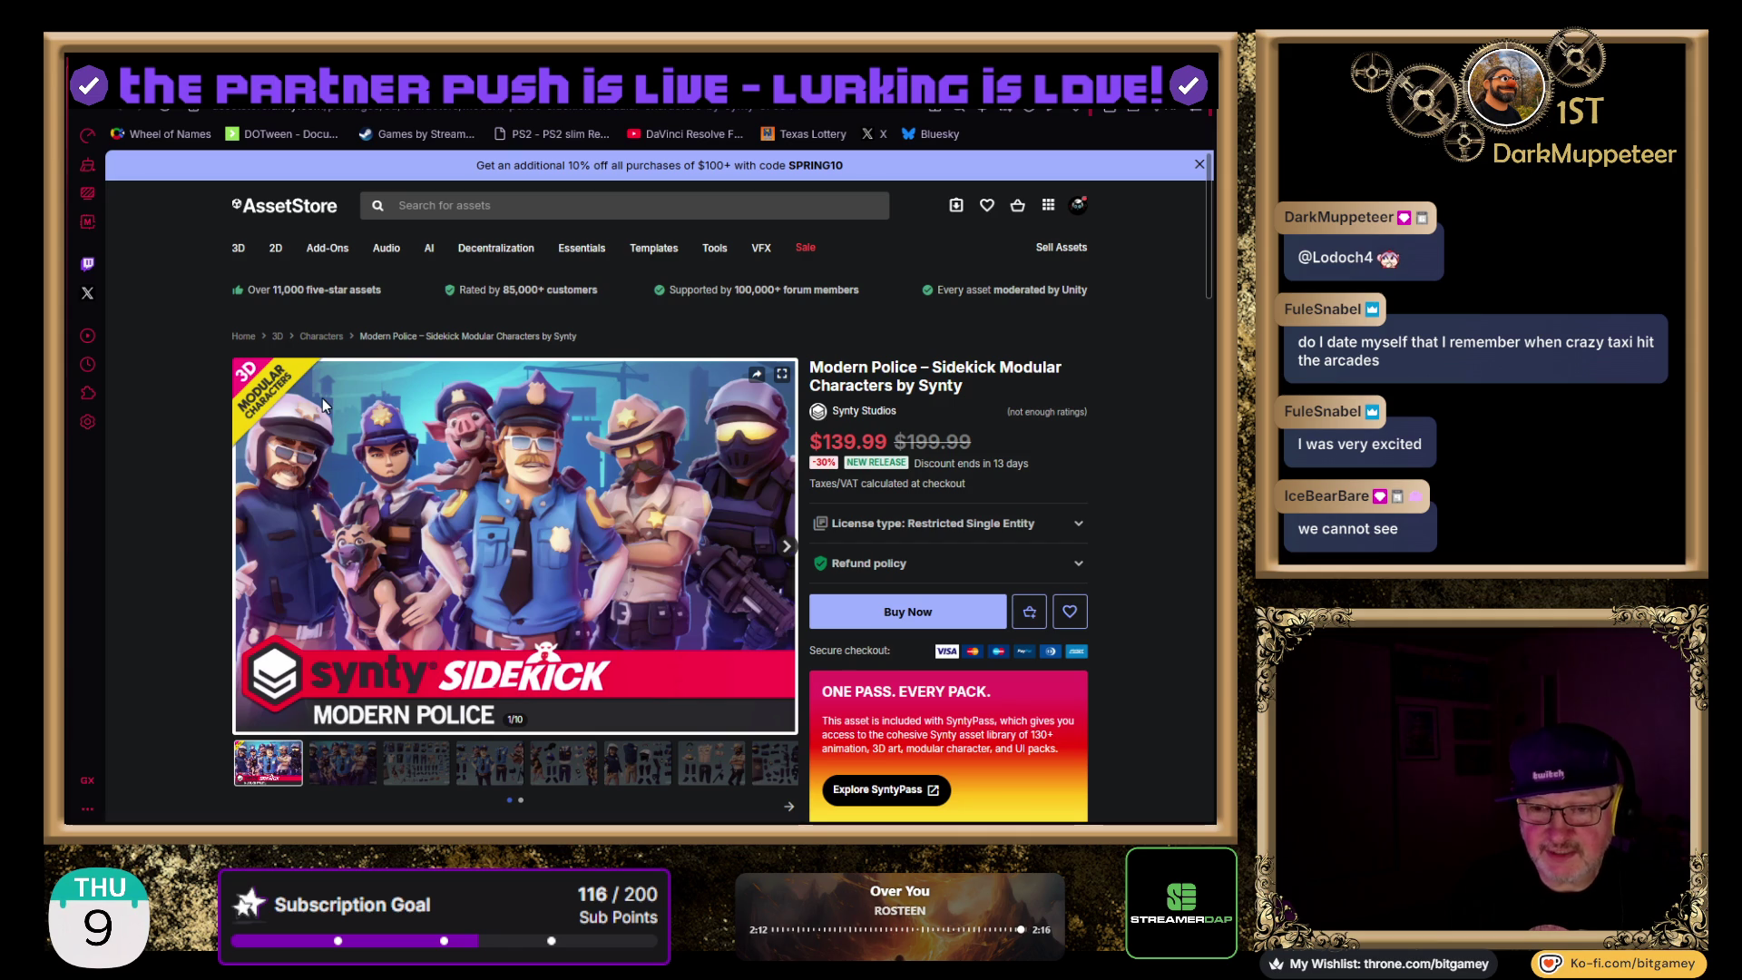
# - Browse the Modern Police gallery images, from the character lineup to the sheriff and SWAT outfits
pyautogui.click(358, 769)
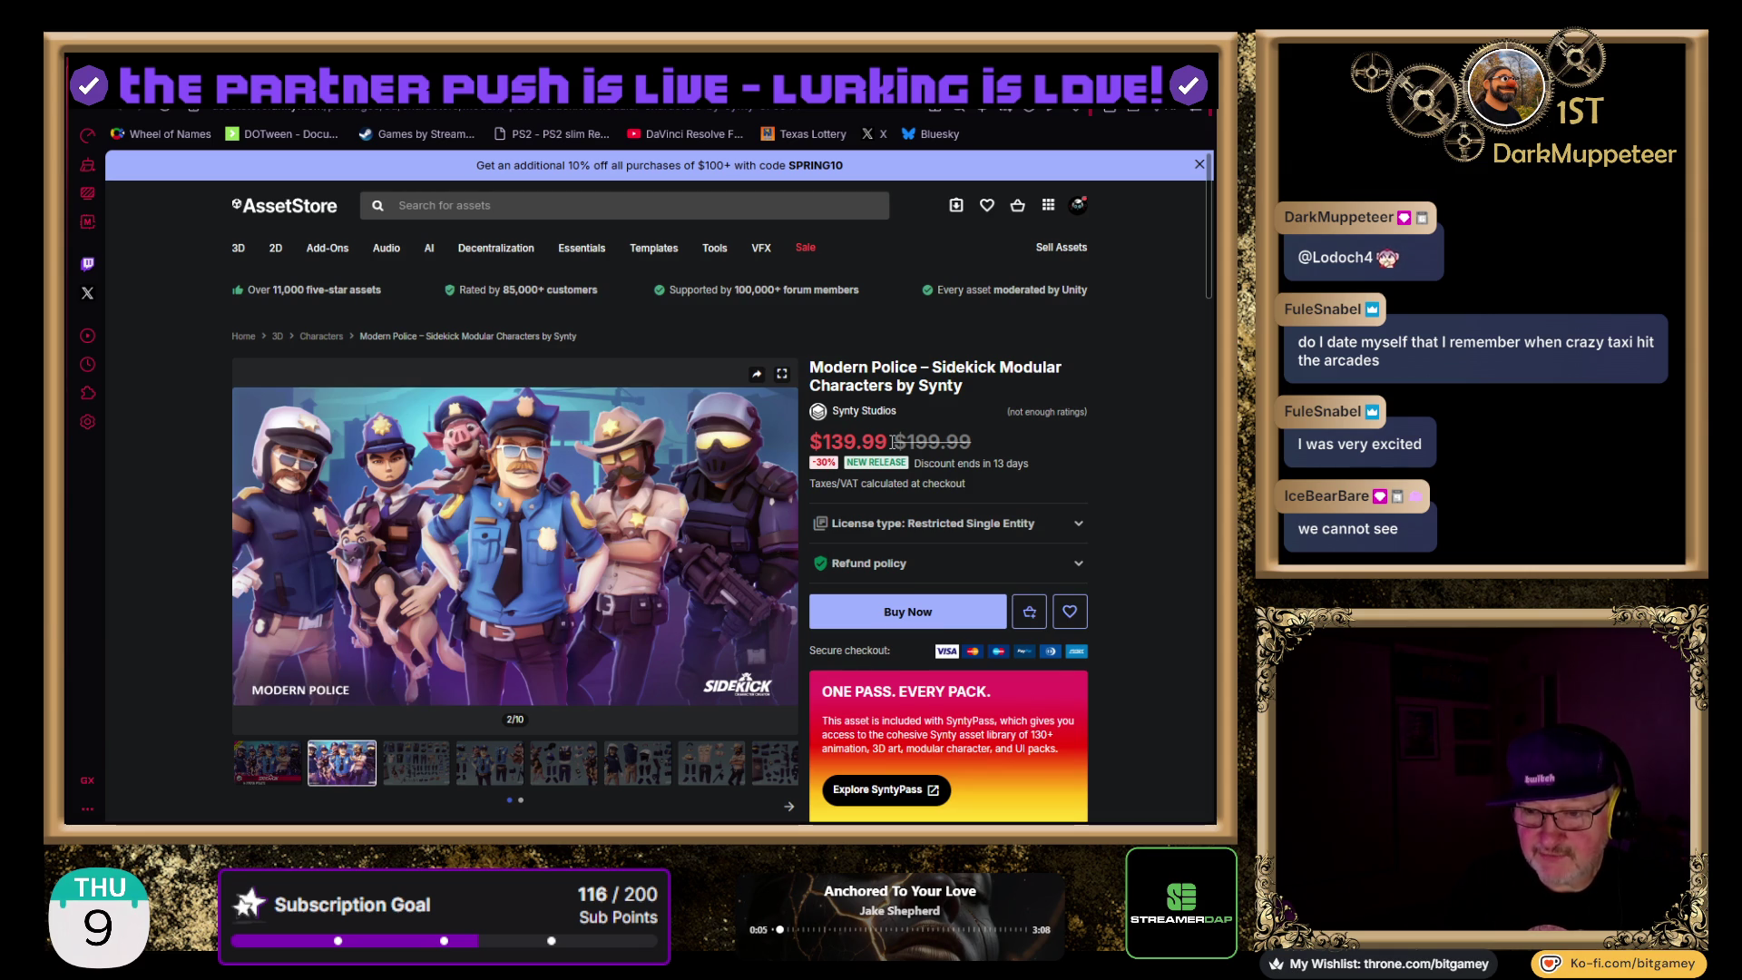
pyautogui.click(404, 767)
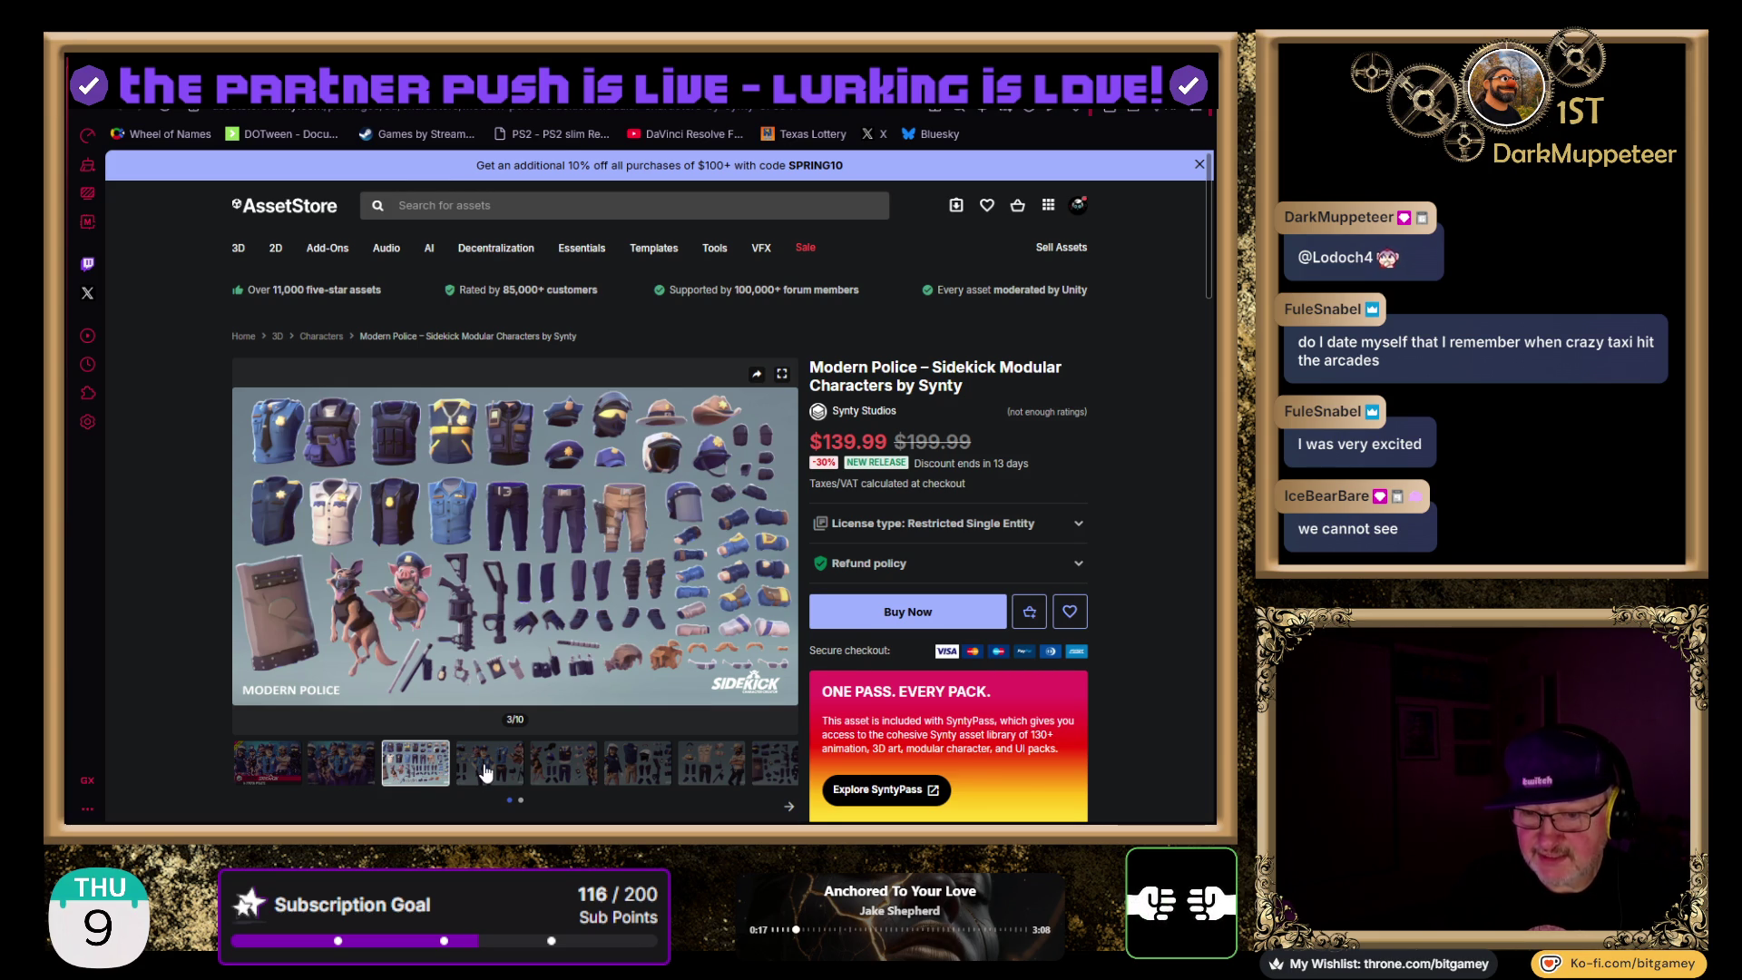
pyautogui.click(486, 772)
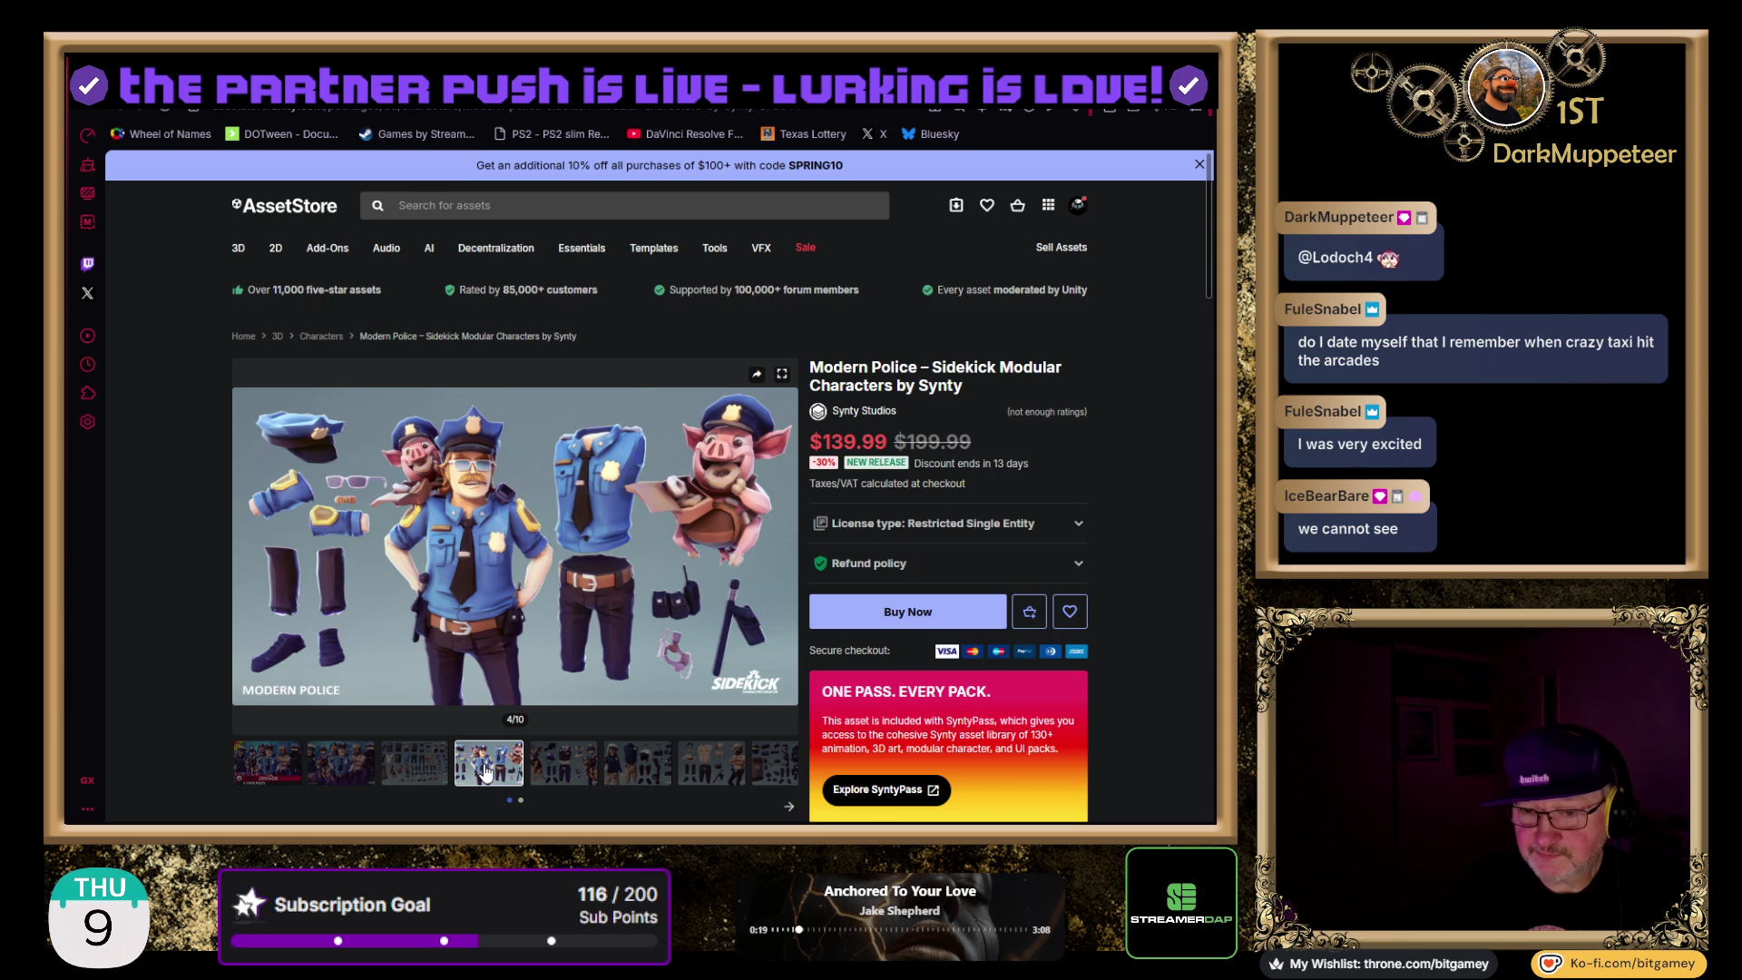
pyautogui.click(565, 772)
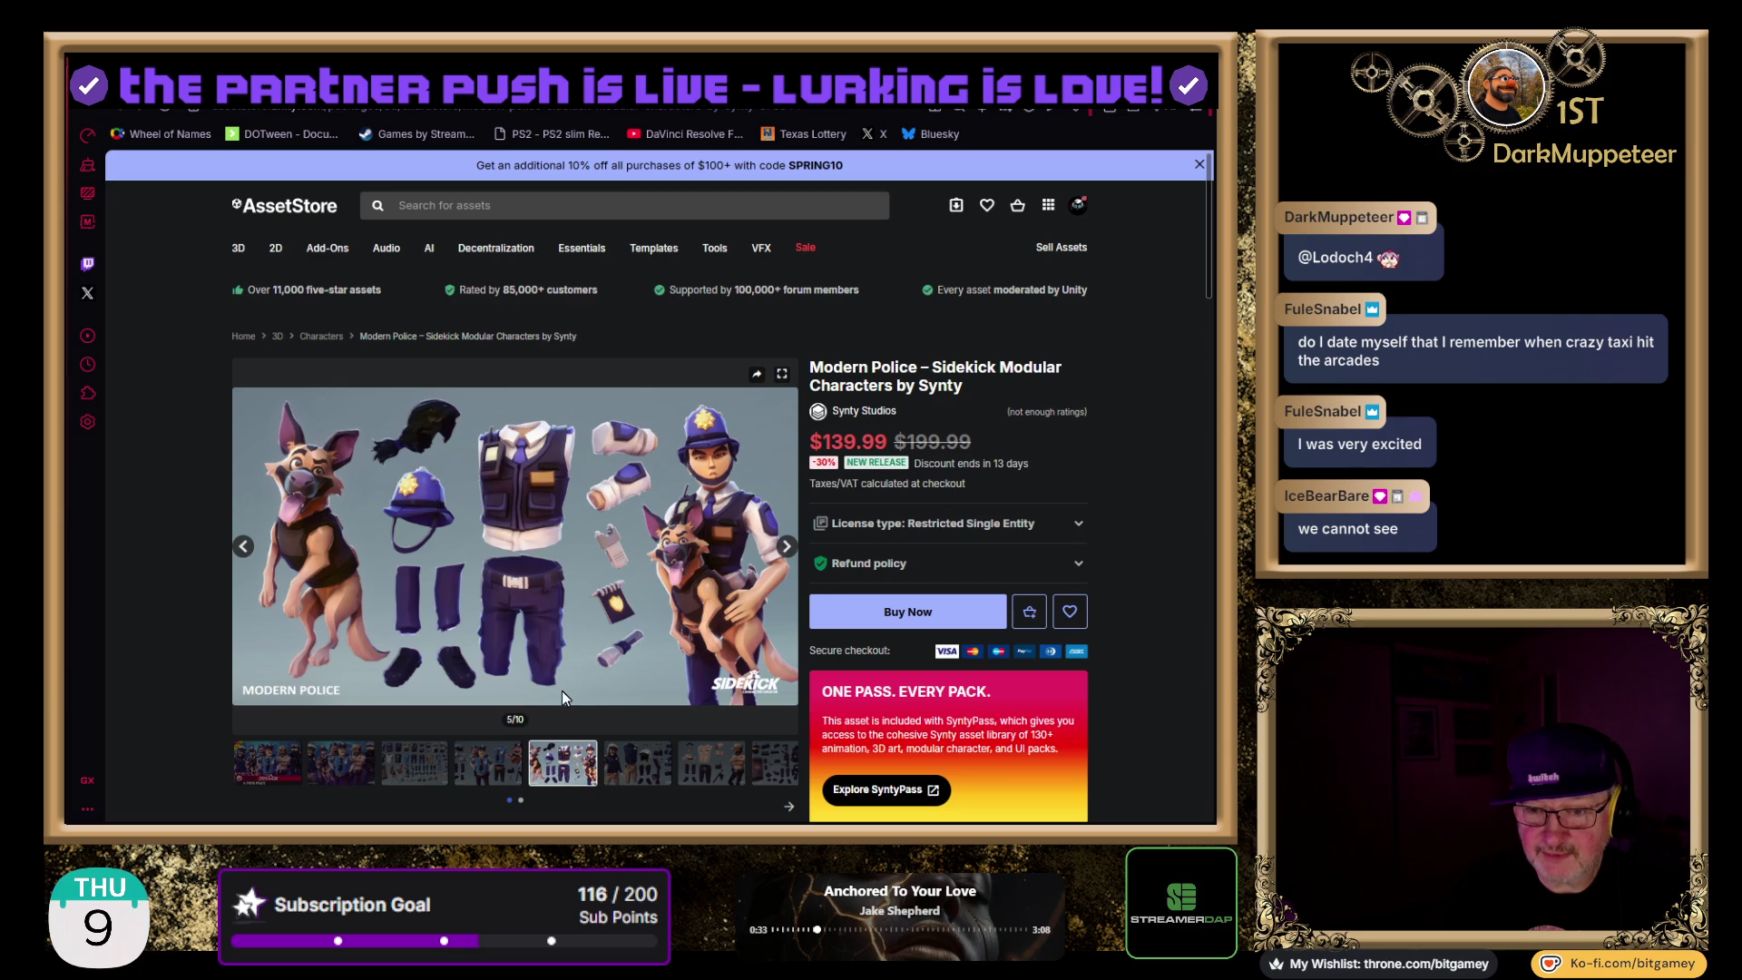
pyautogui.click(637, 769)
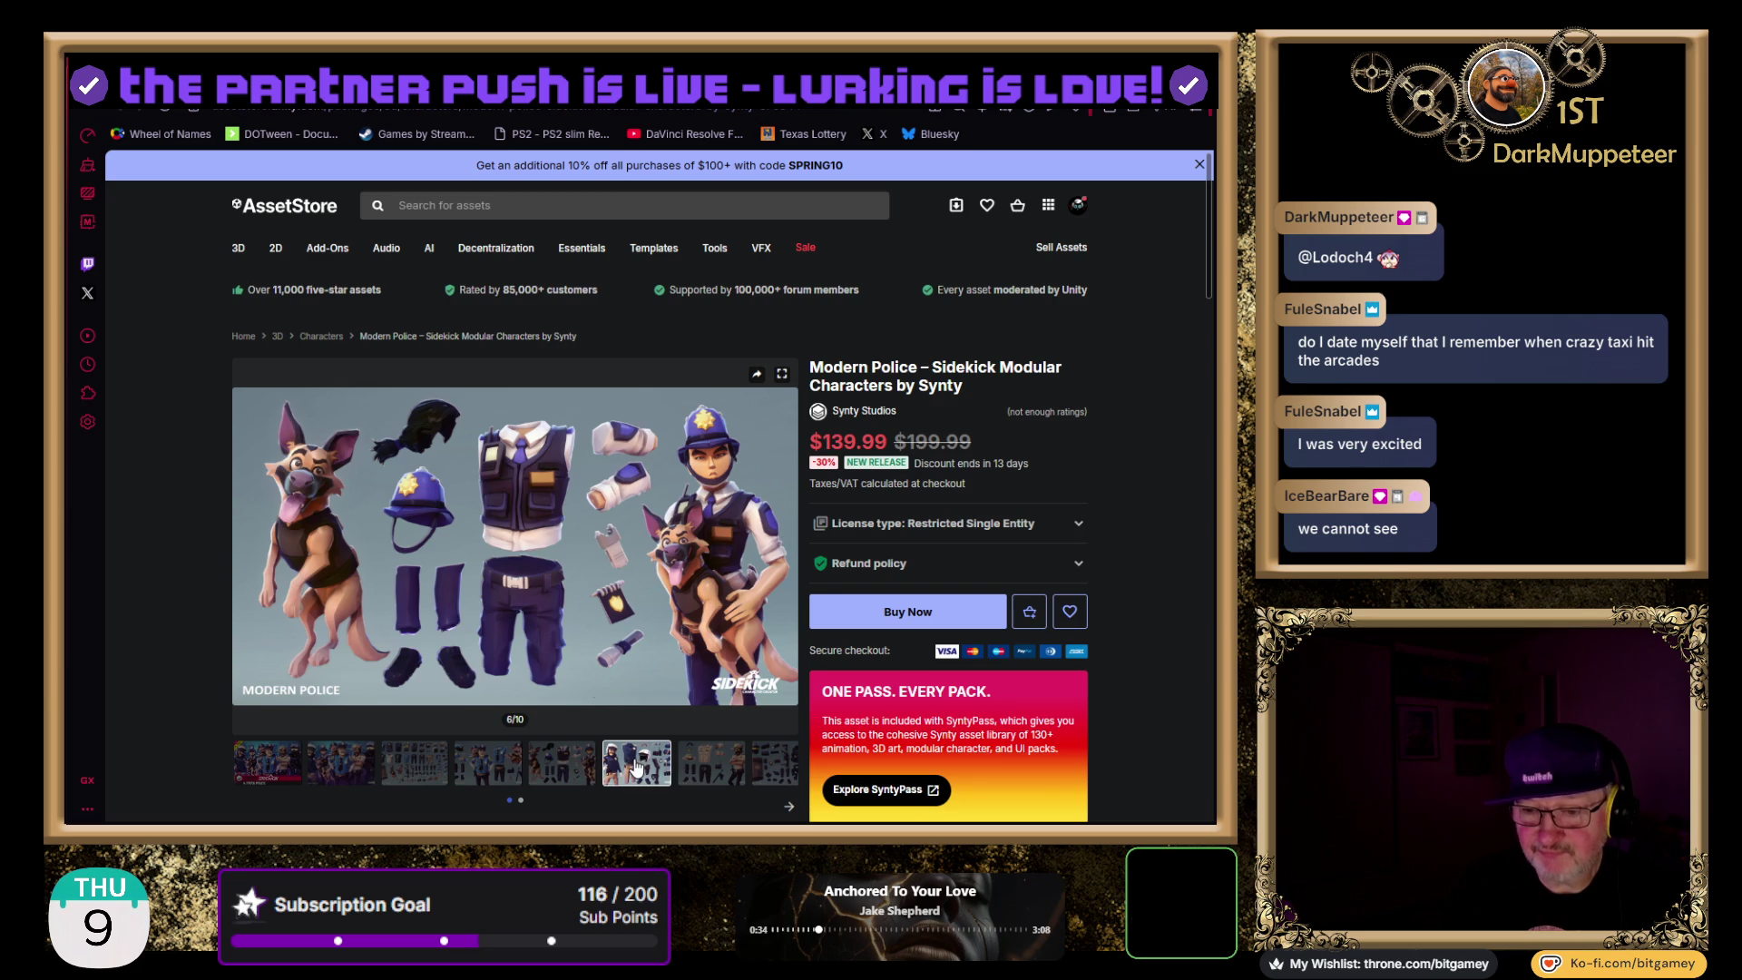
pyautogui.click(708, 769)
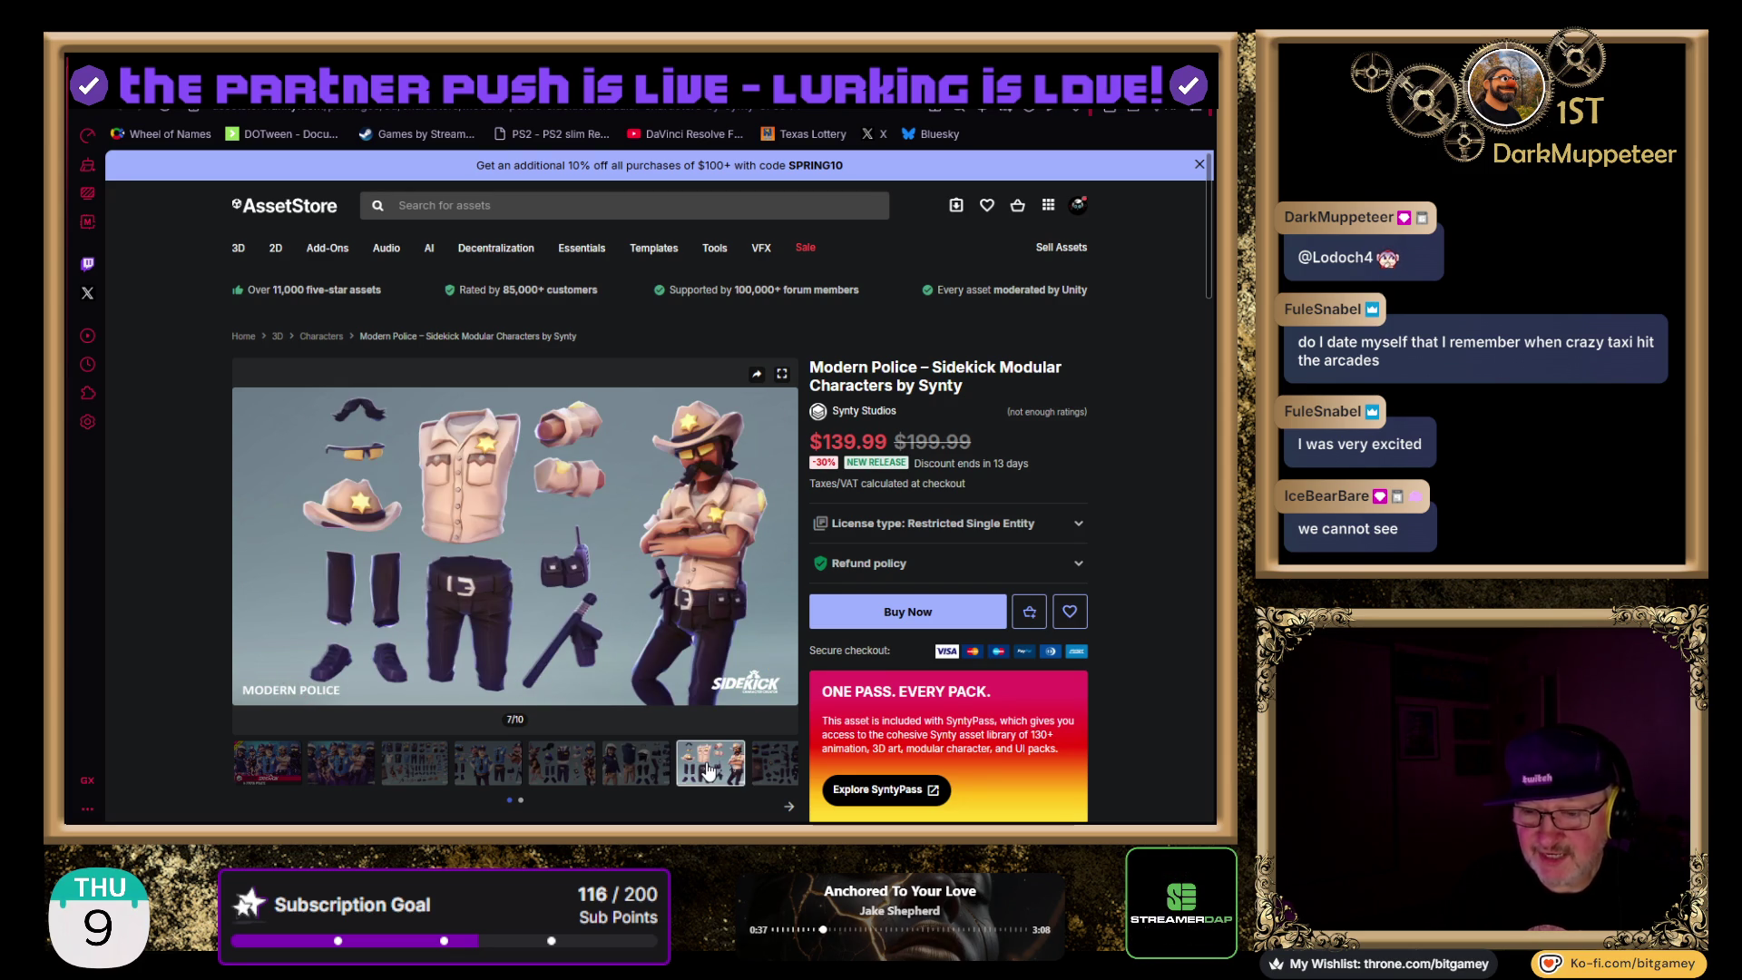
pyautogui.click(776, 770)
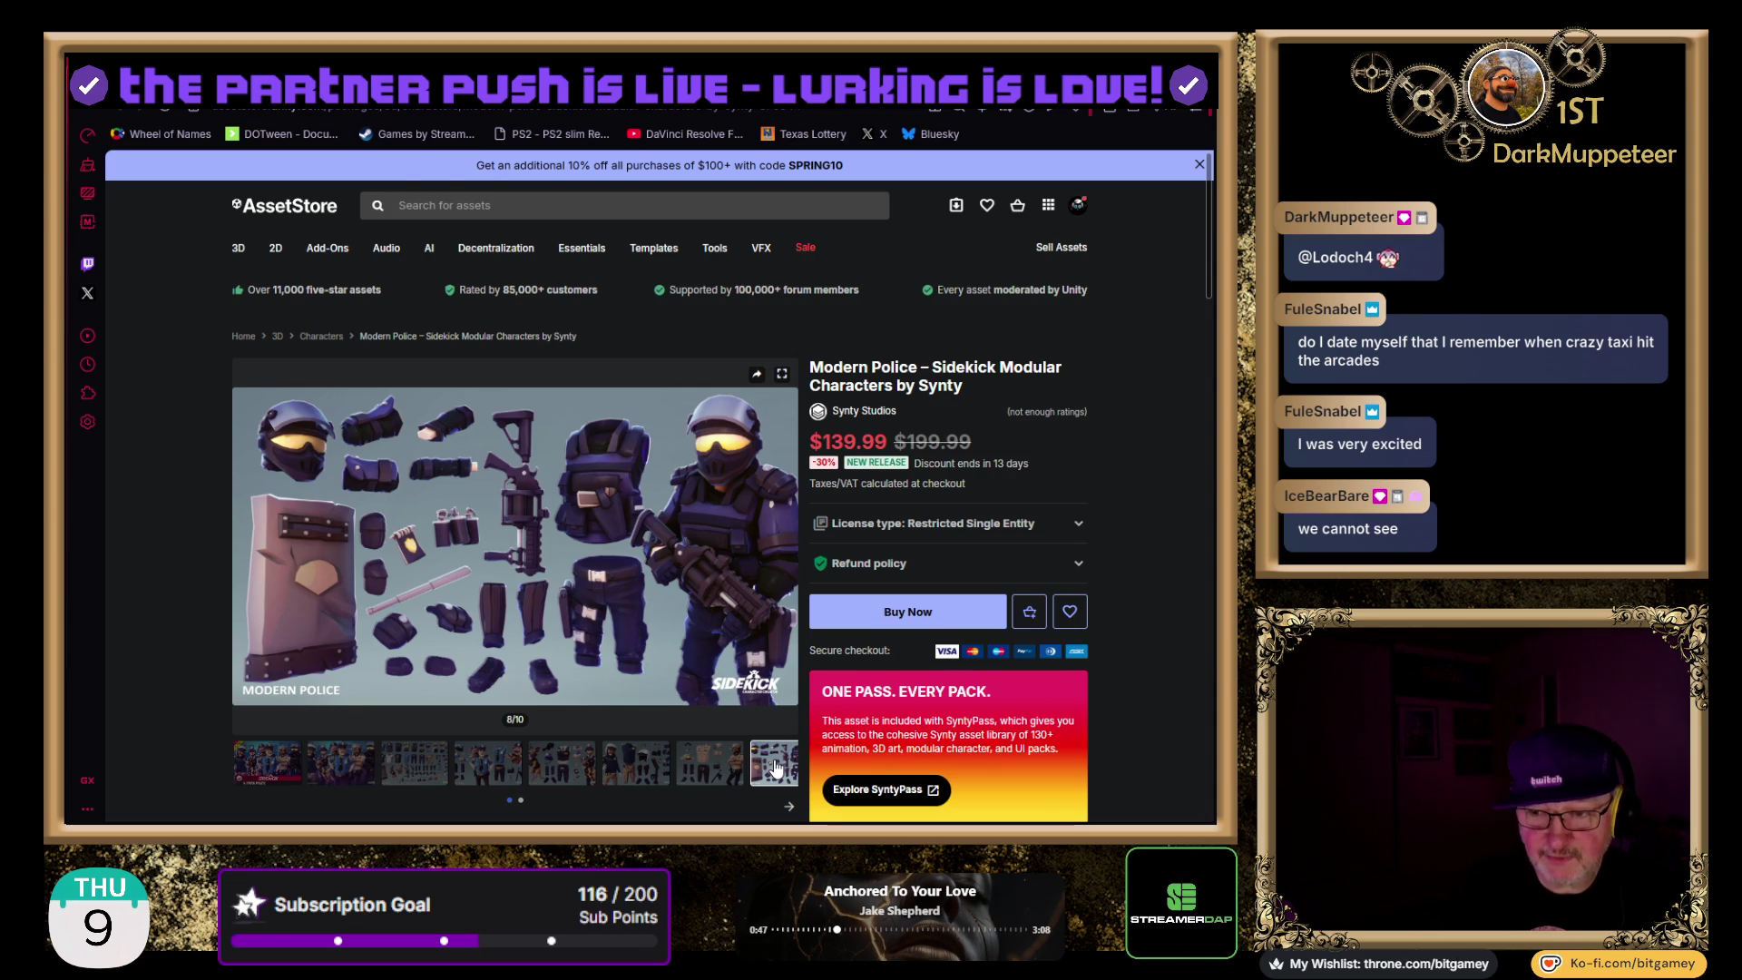
# - Play the Body Blend Shapes demo video and open the FREE Starter Pack listing
pyautogui.click(773, 767)
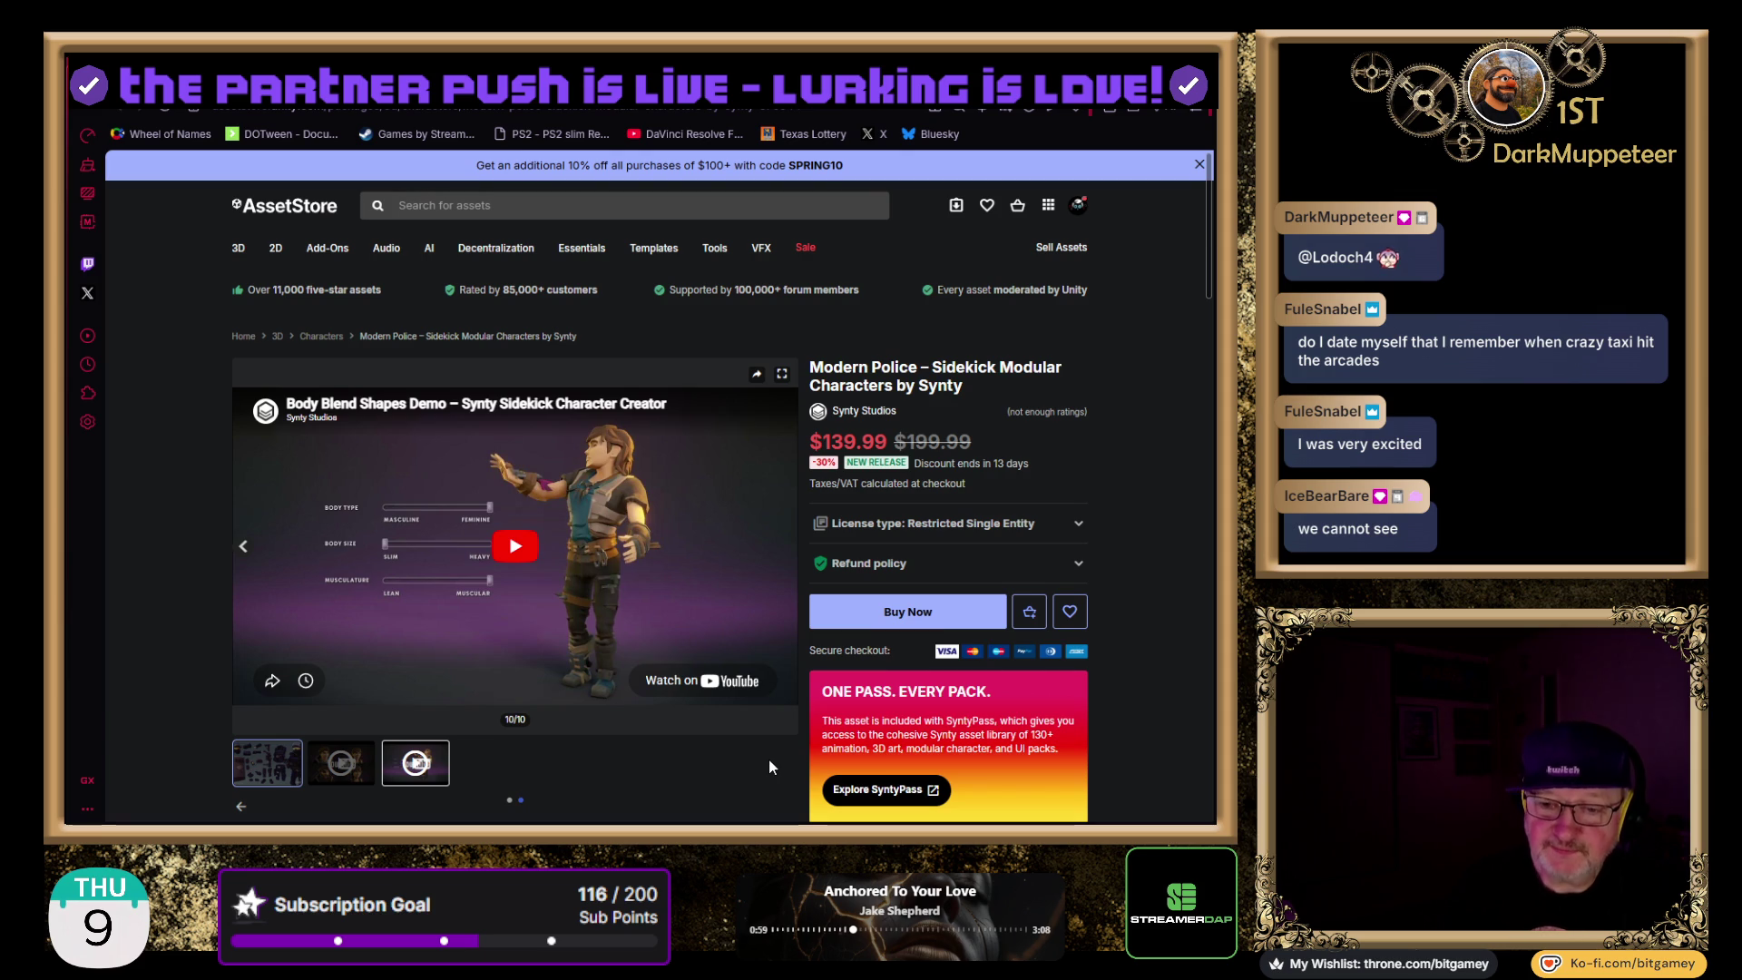
pyautogui.click(510, 534)
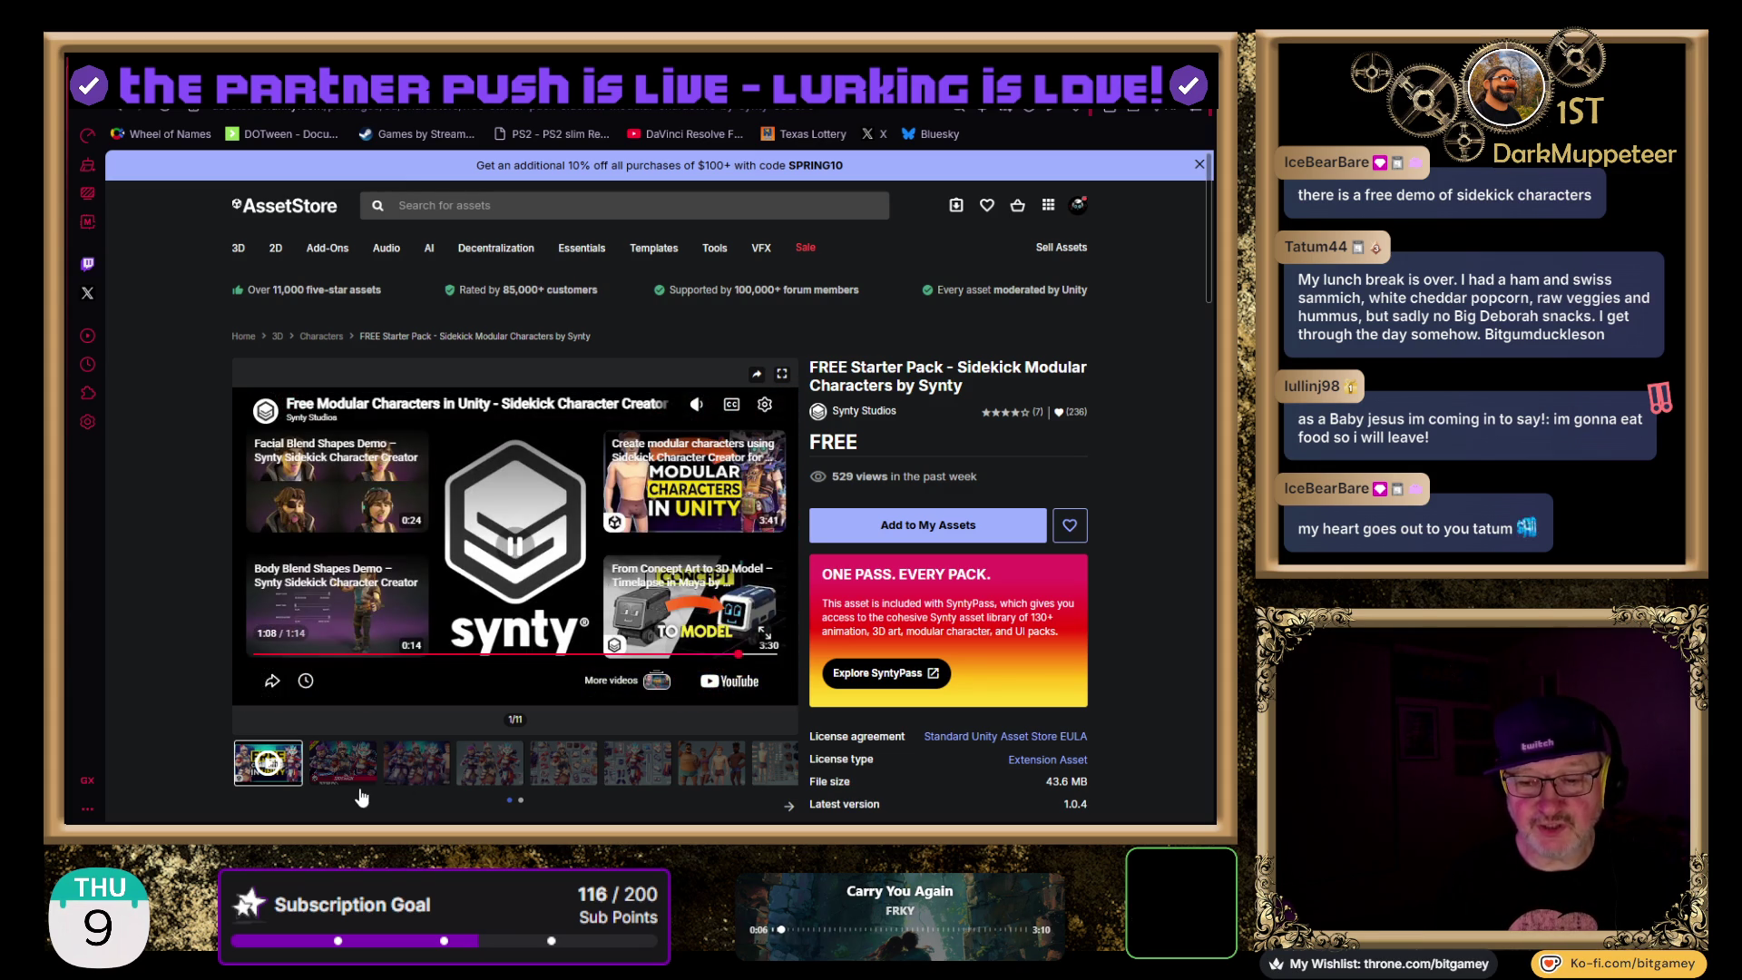
pyautogui.click(329, 777)
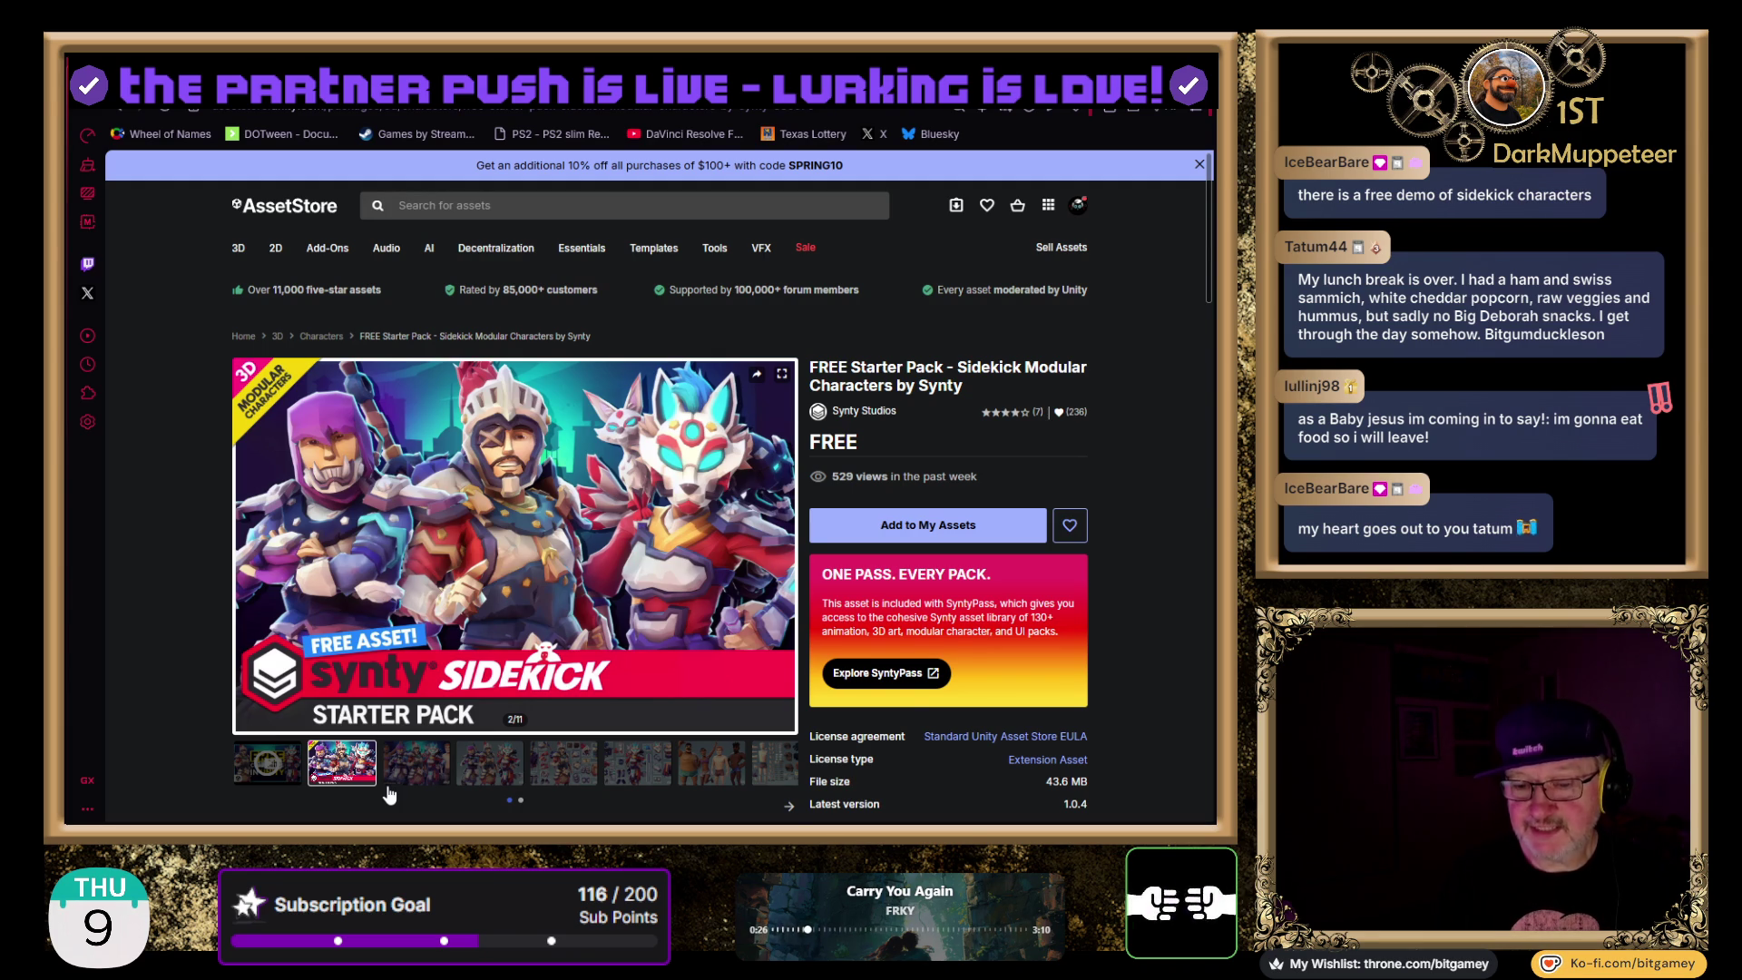
# - Browse the Starter Pack gallery through image 8, the Human Base Species parts sheet
pyautogui.click(387, 786)
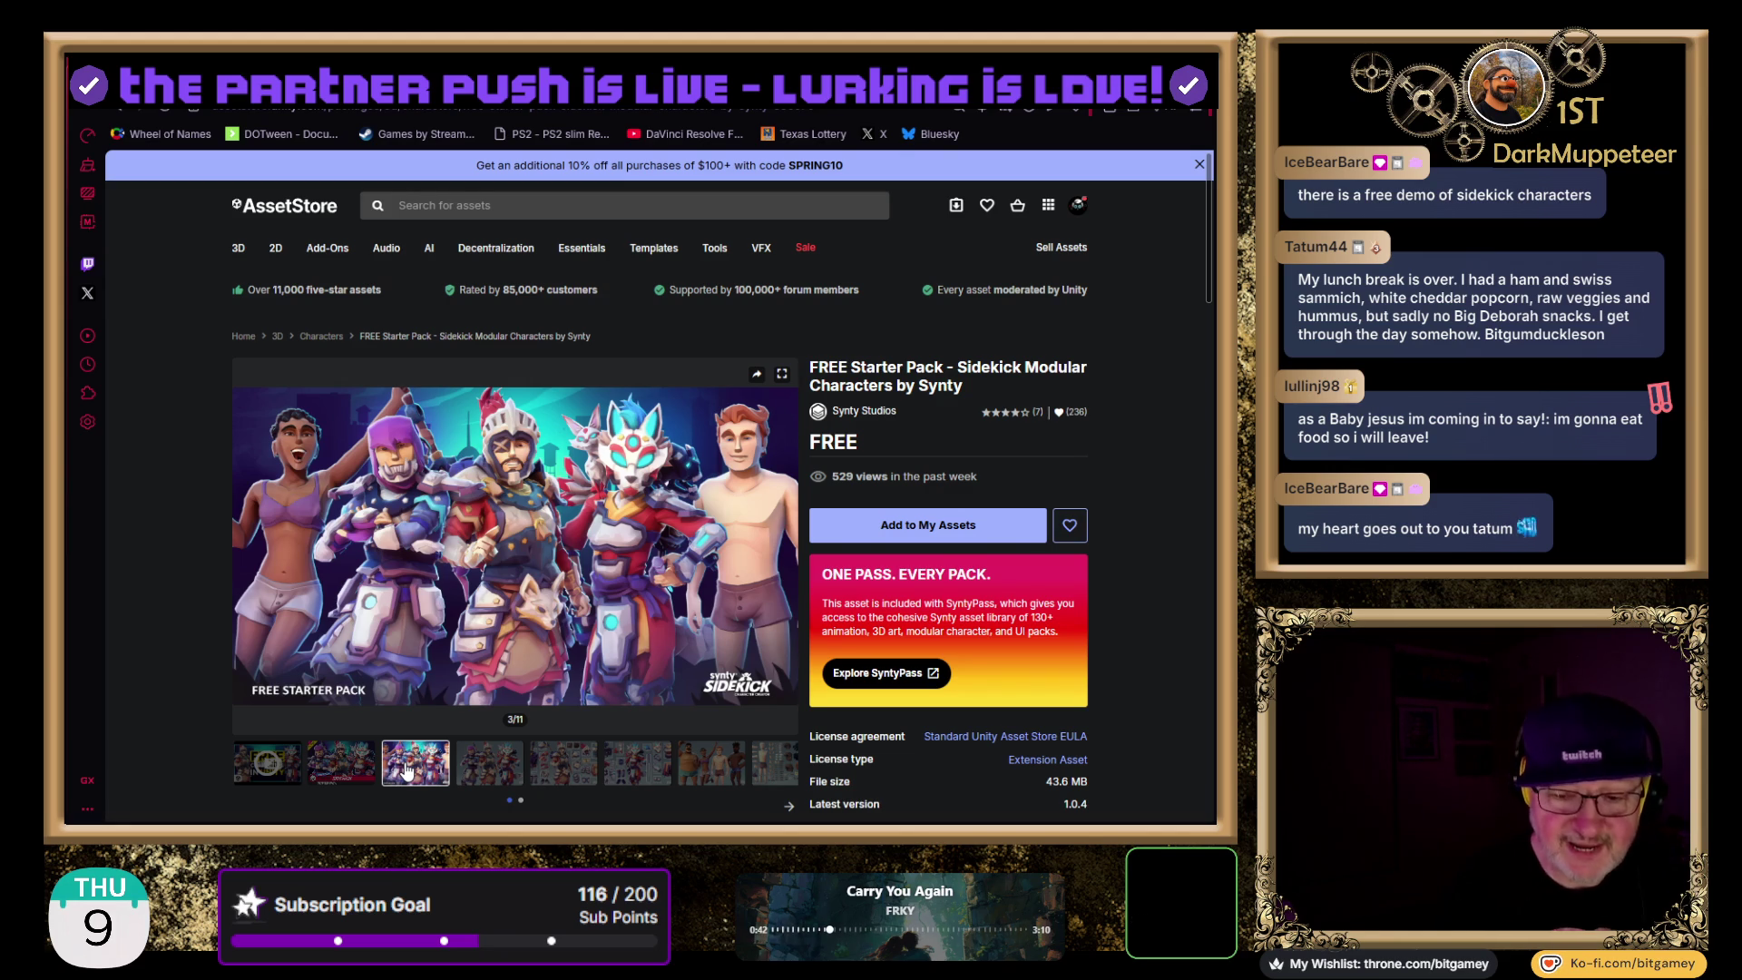
pyautogui.click(482, 771)
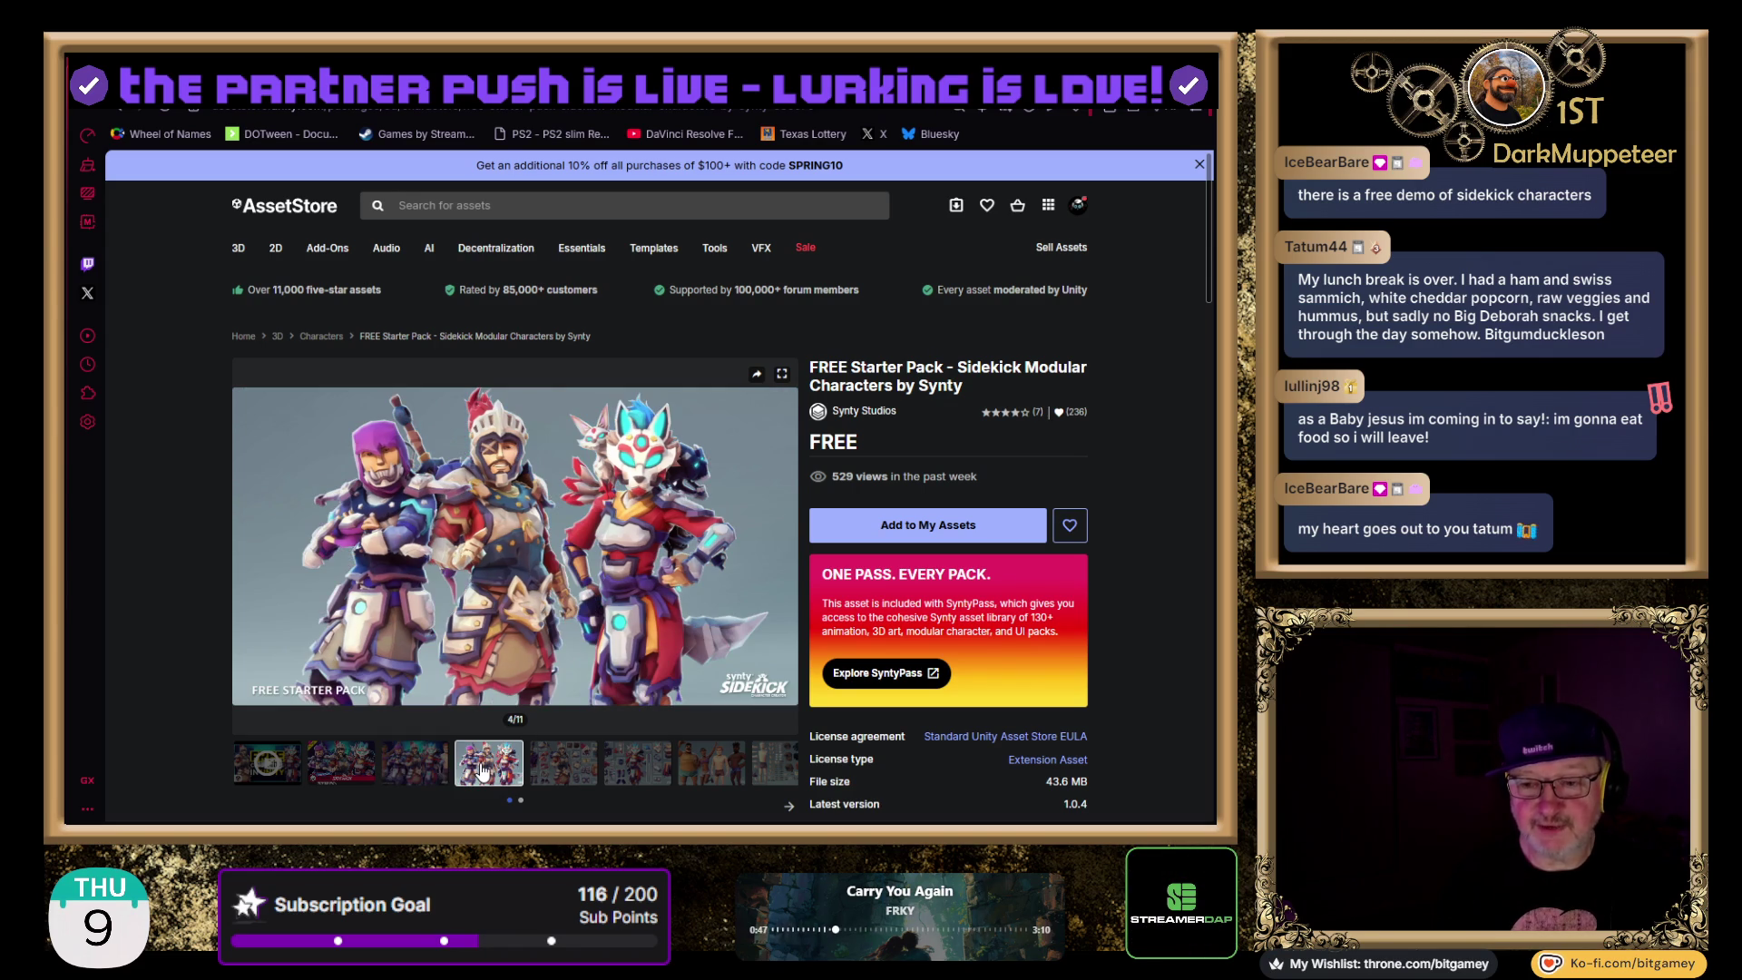
pyautogui.click(556, 773)
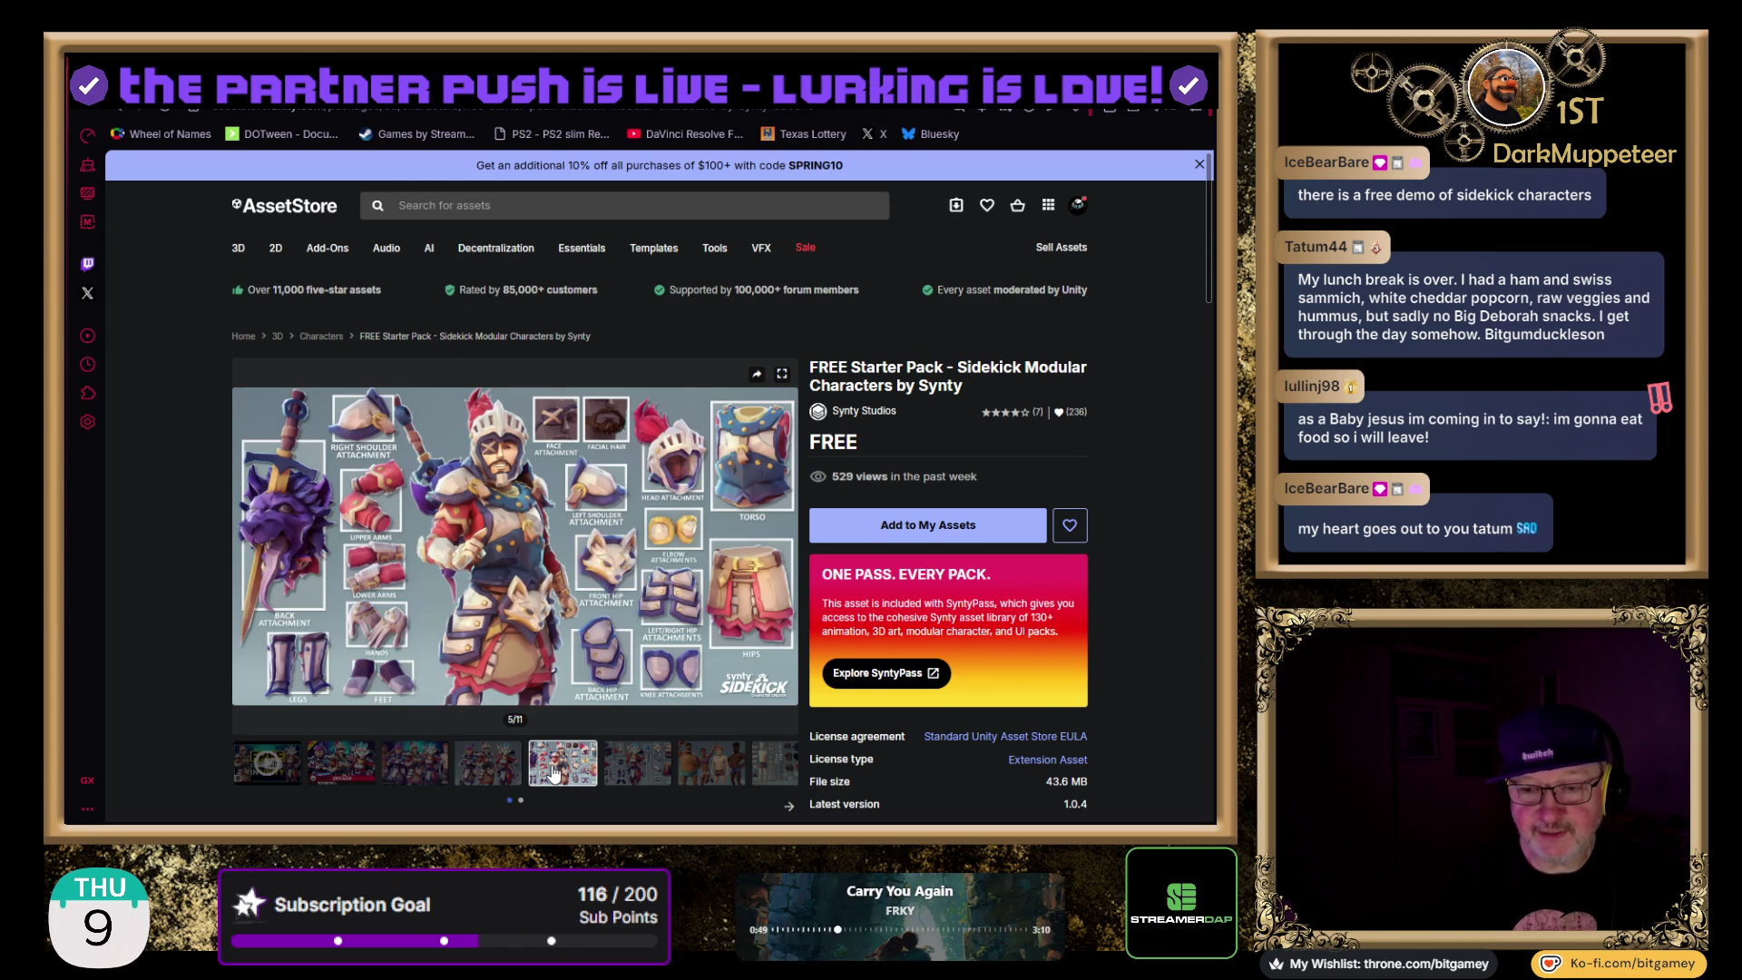
pyautogui.click(649, 761)
pyautogui.click(739, 767)
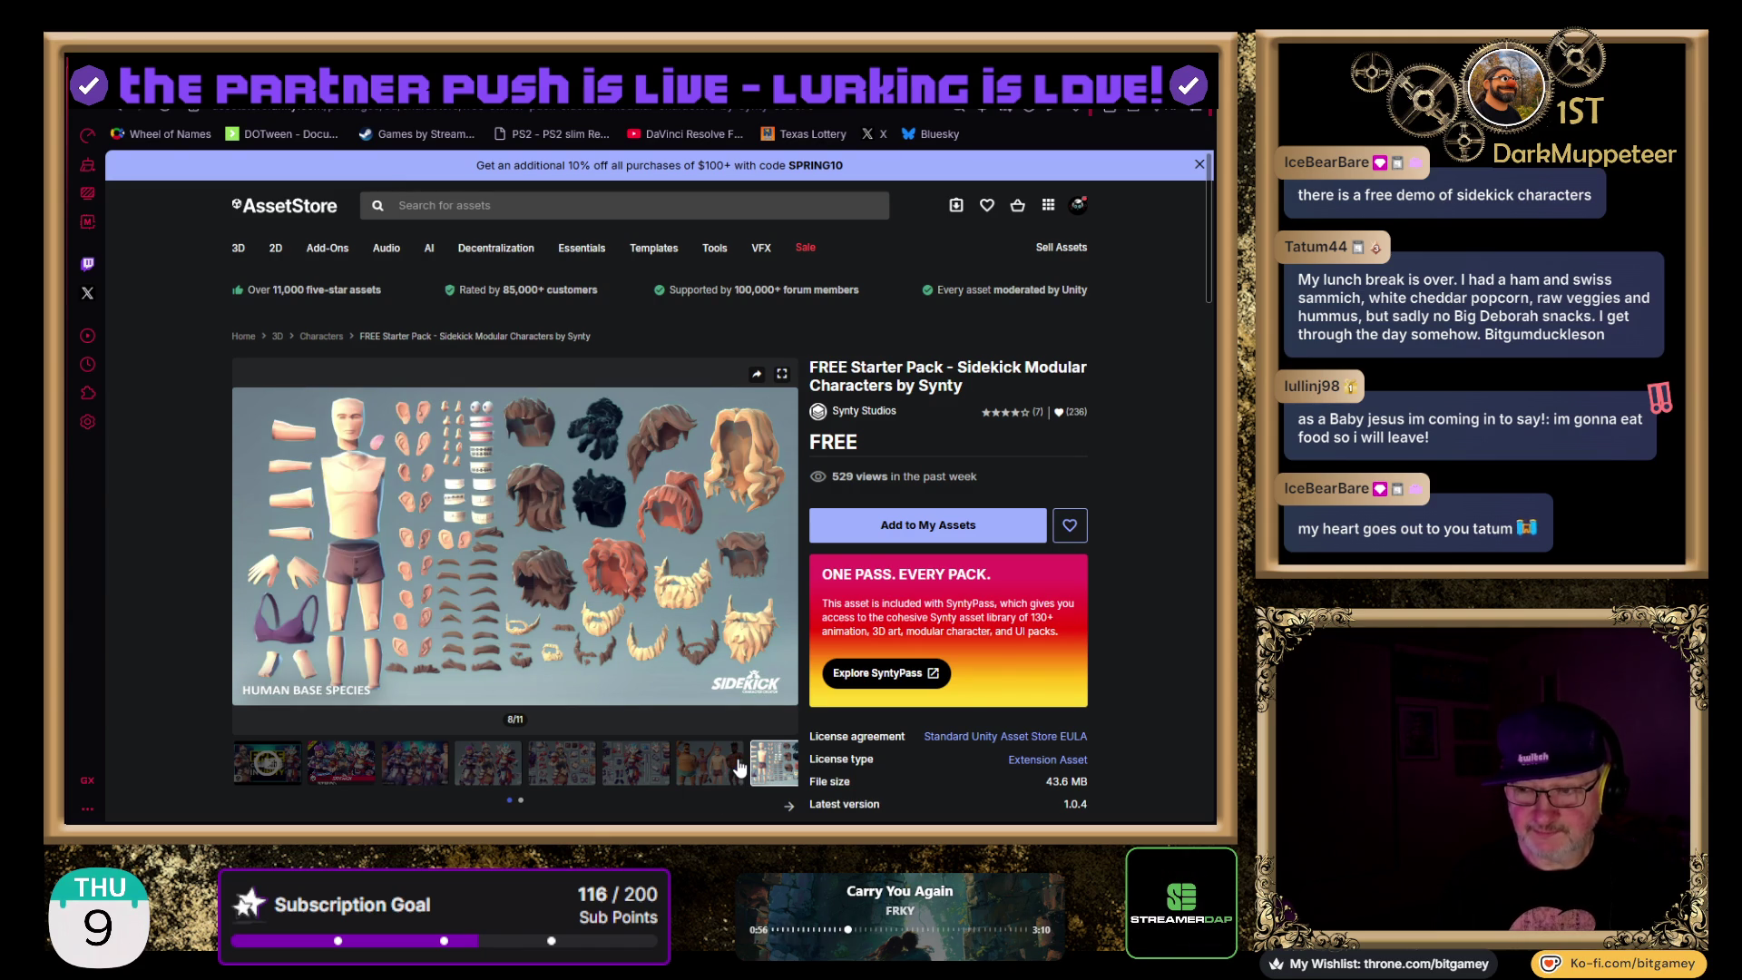
# - Search the Asset Store for 'Sidekick Modular' copied from the listing title
pyautogui.moveTo(968, 369); pyautogui.dragTo(1036, 370)
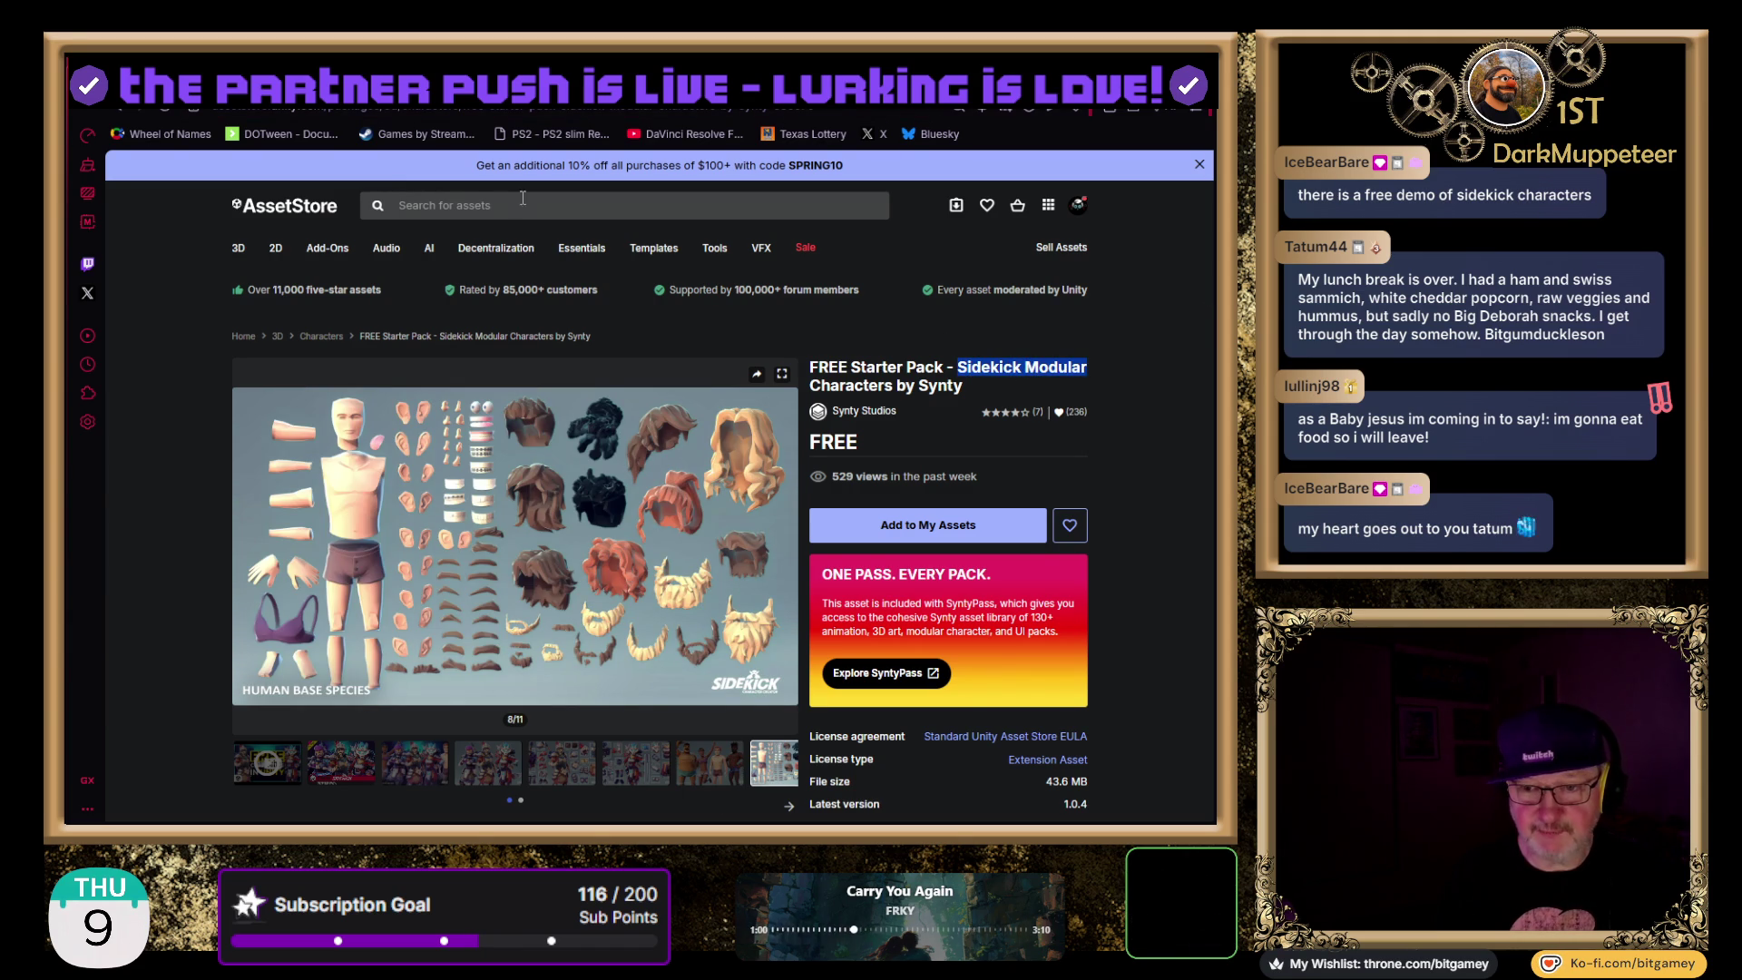
pyautogui.hotkey('ctrl', 'c')
pyautogui.click(500, 206)
pyautogui.hotkey('ctrl', 'v')
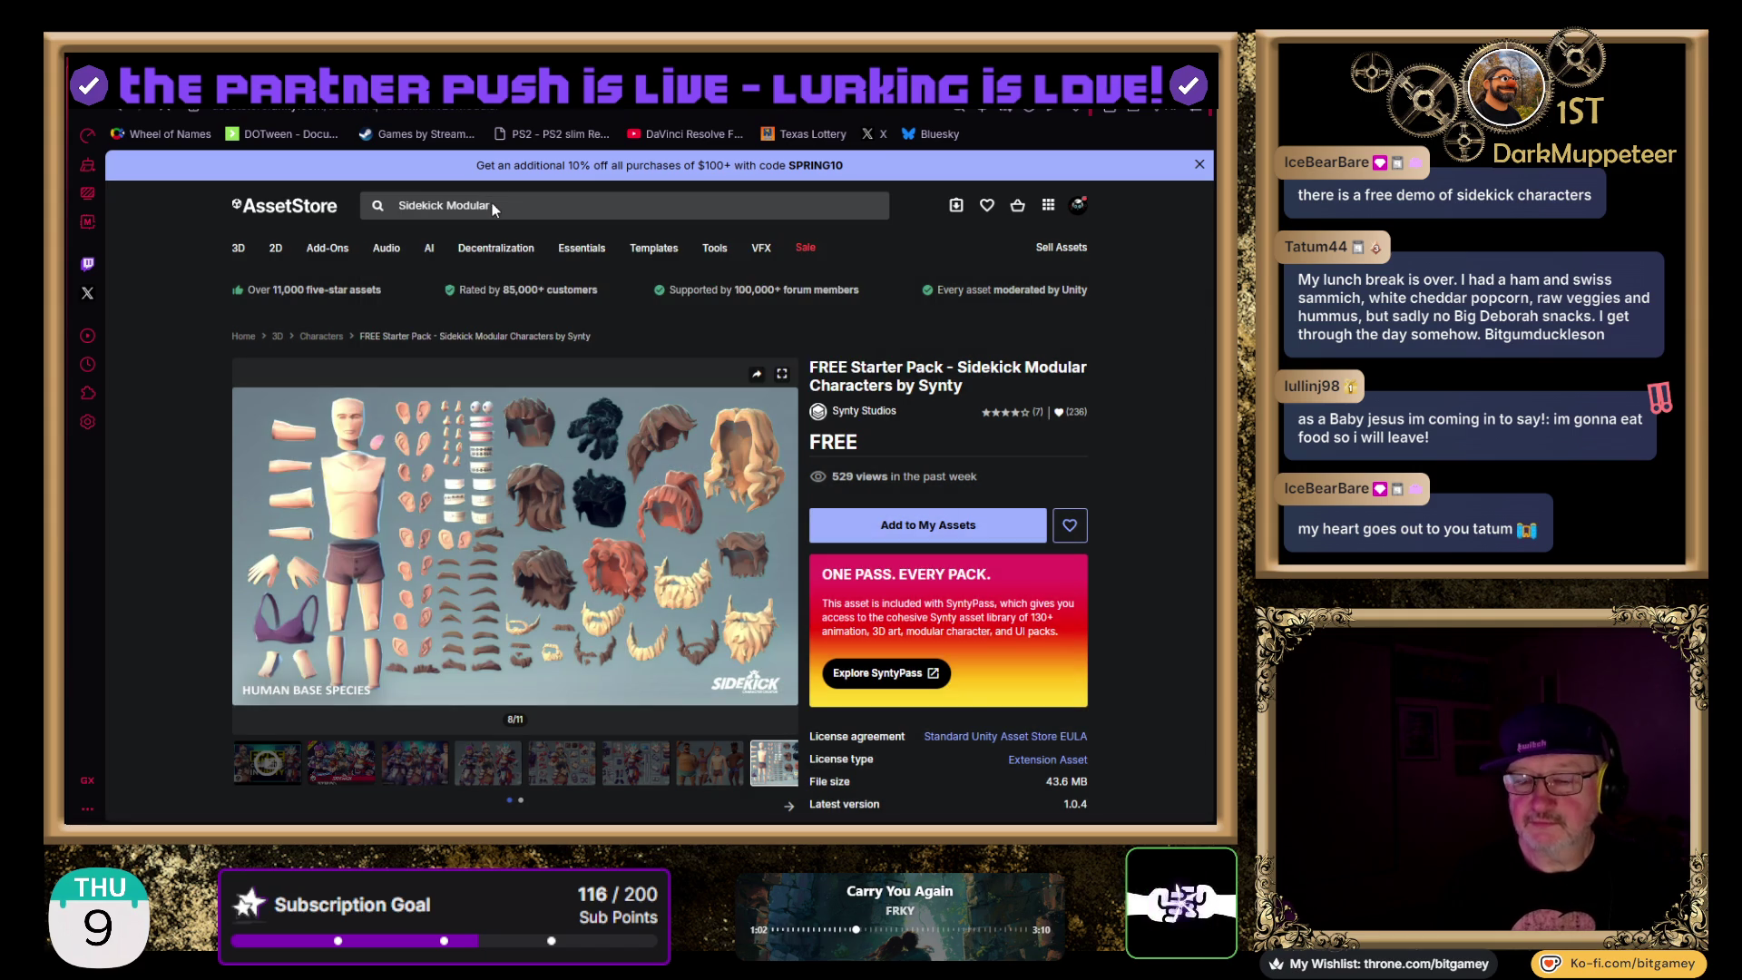
pyautogui.press('Return')
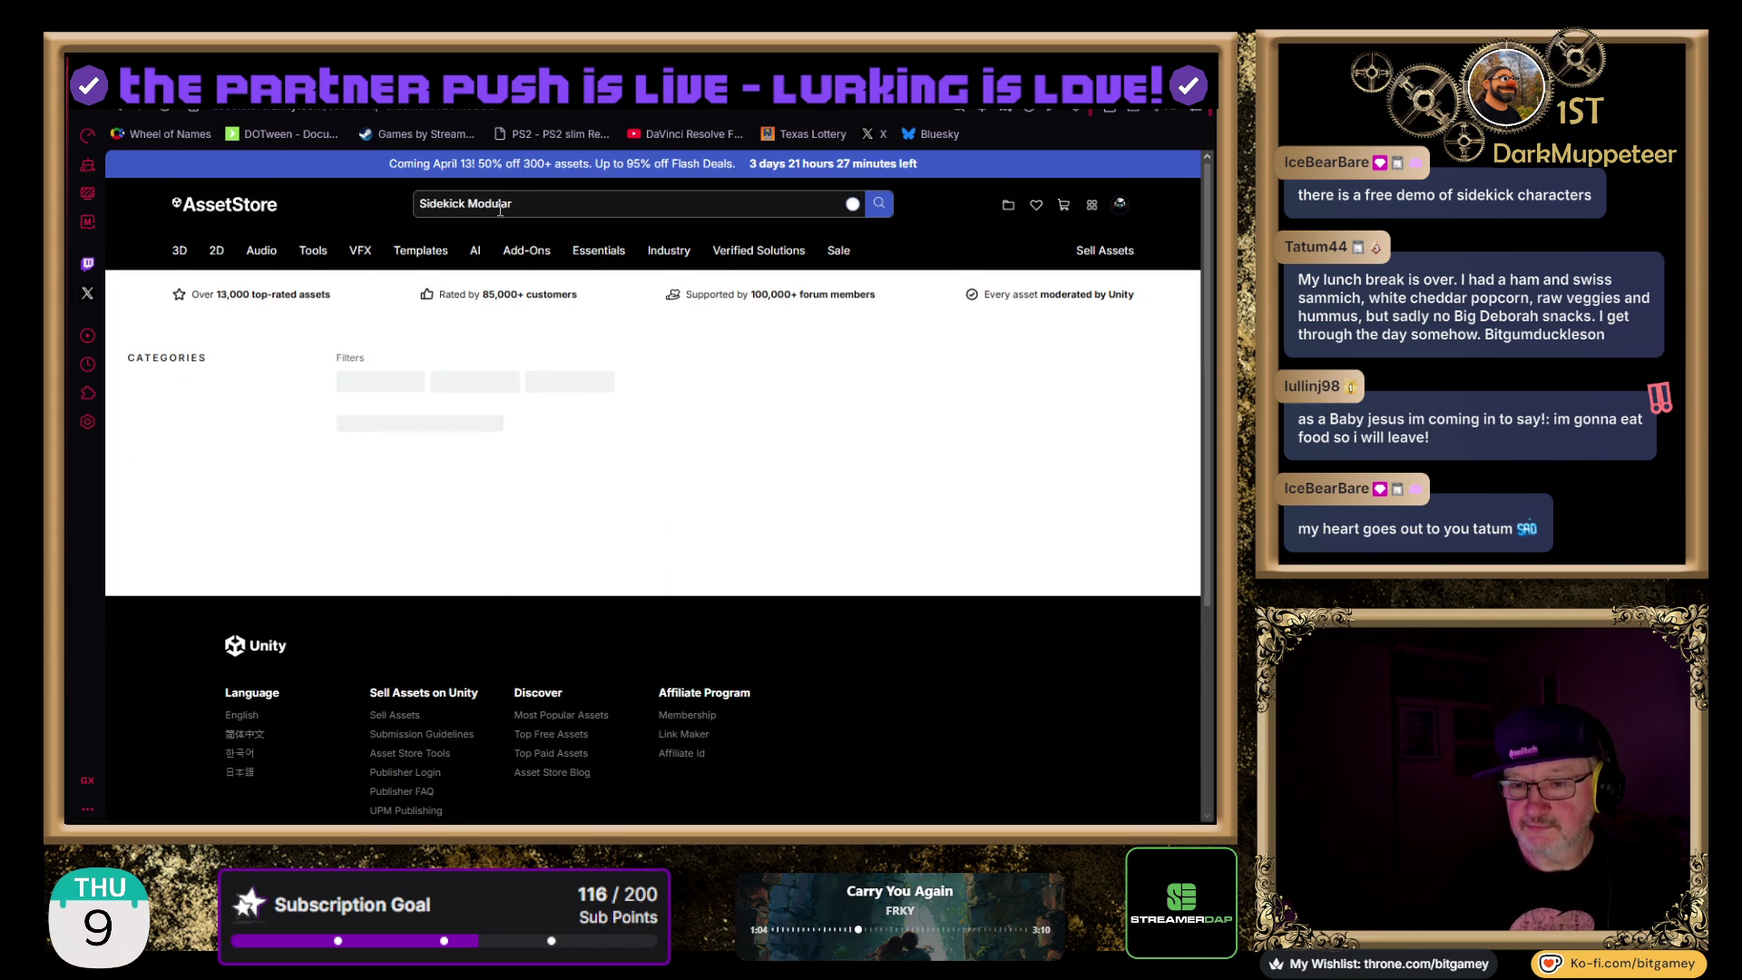
# - Scroll the results to the two Pirate Captains packs and open the second one
pyautogui.scroll(-1, 229, 628)
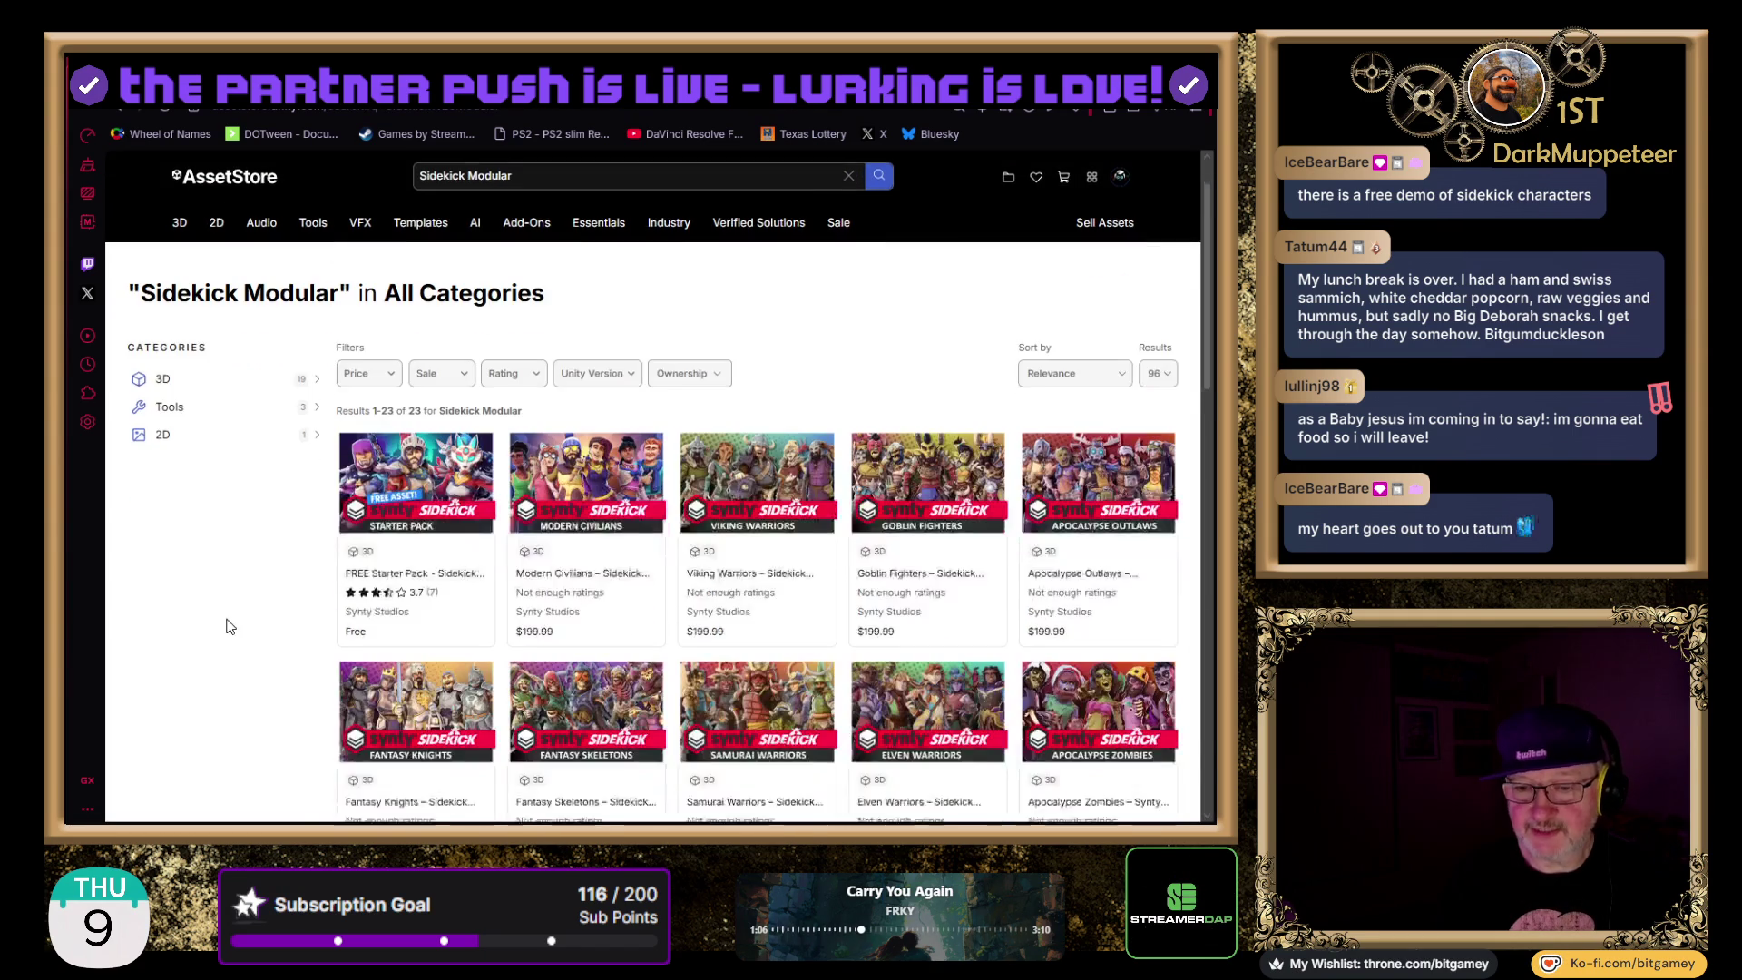
pyautogui.scroll(-1, 229, 627)
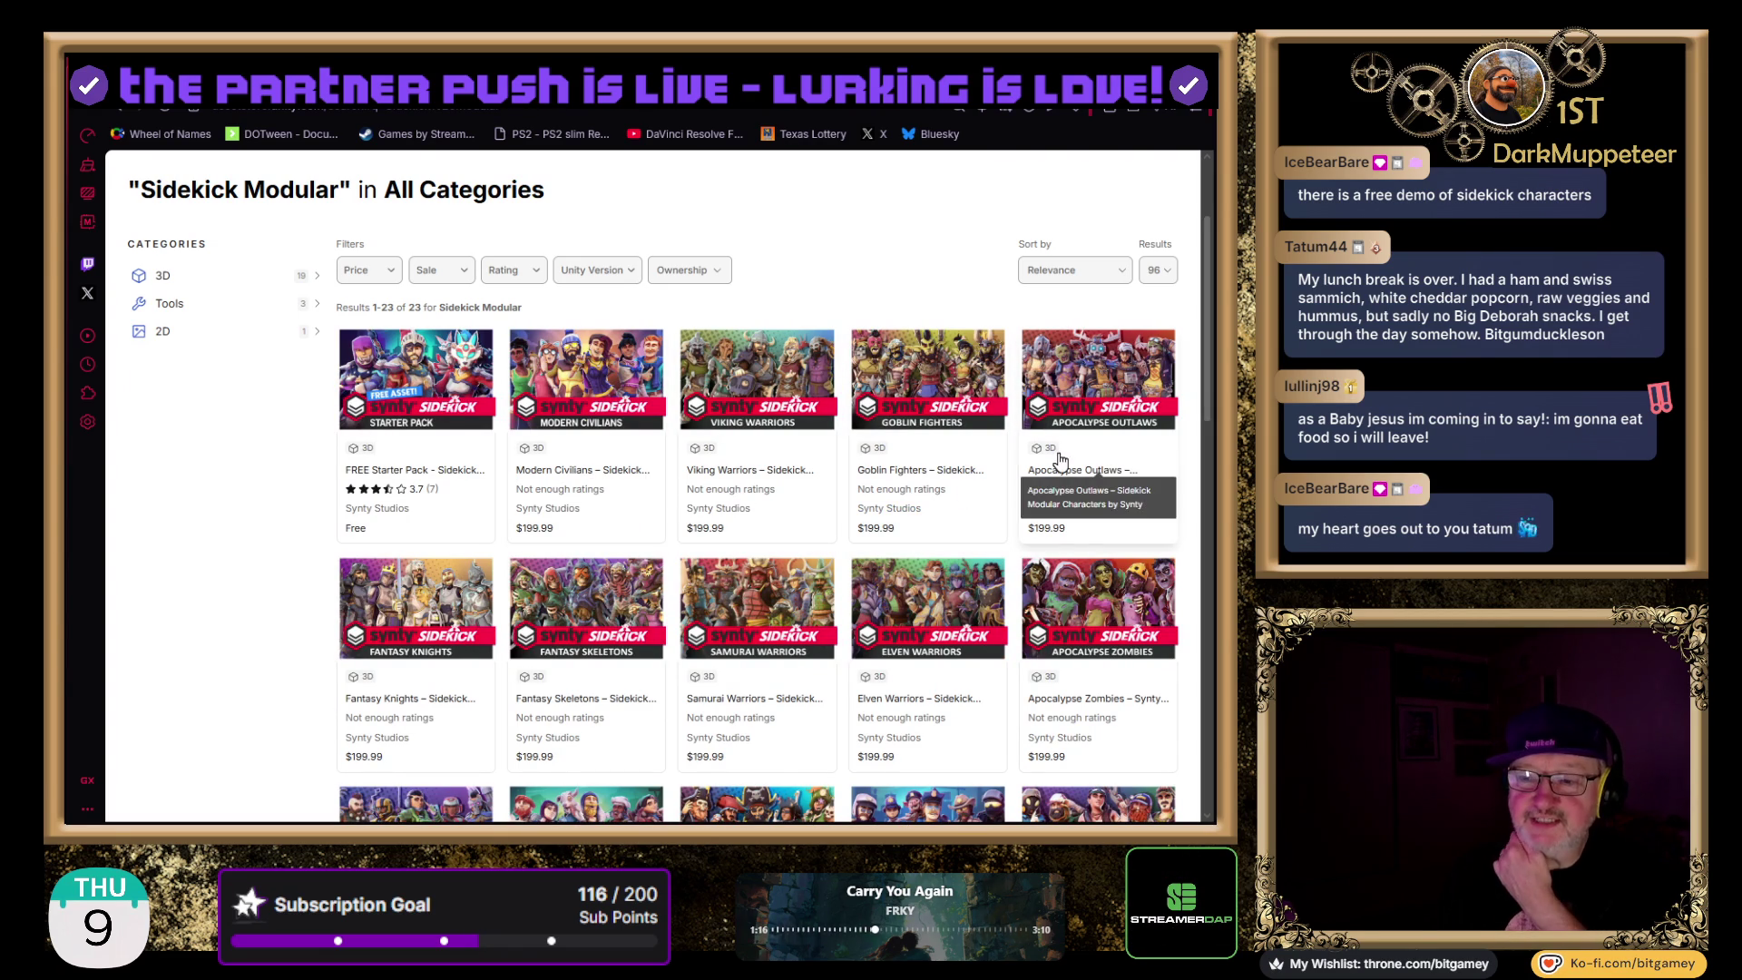
pyautogui.scroll(-3, 128, 514)
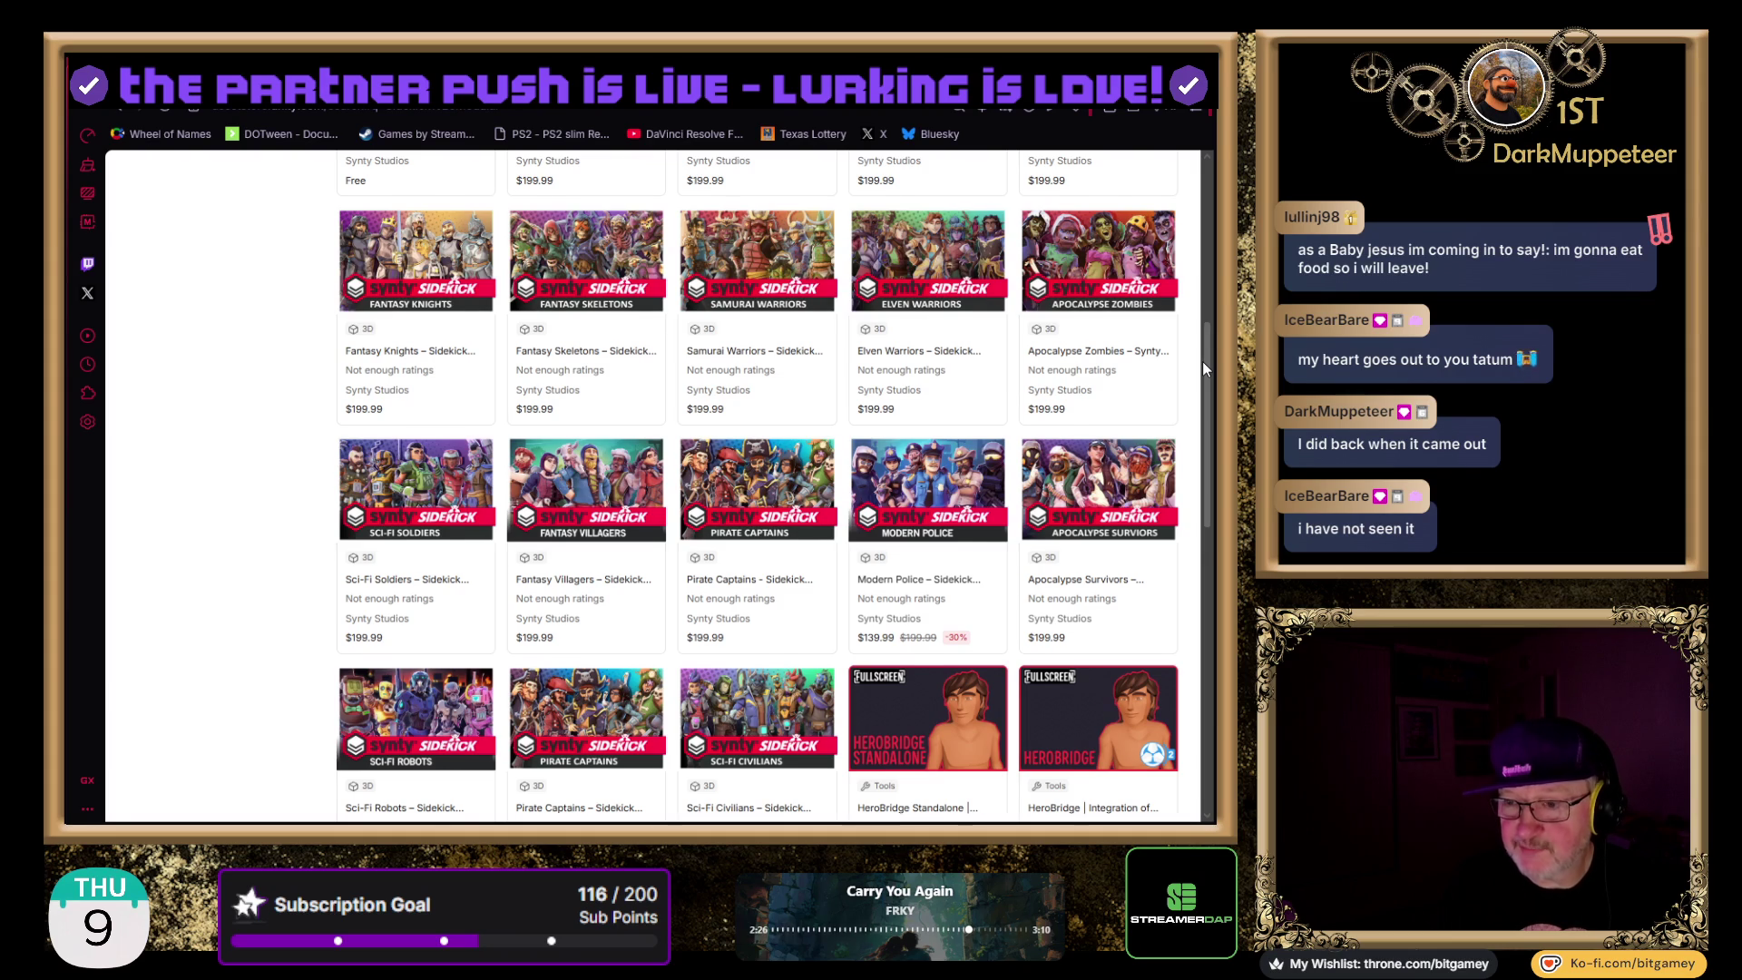
pyautogui.scroll(-3, 1203, 364)
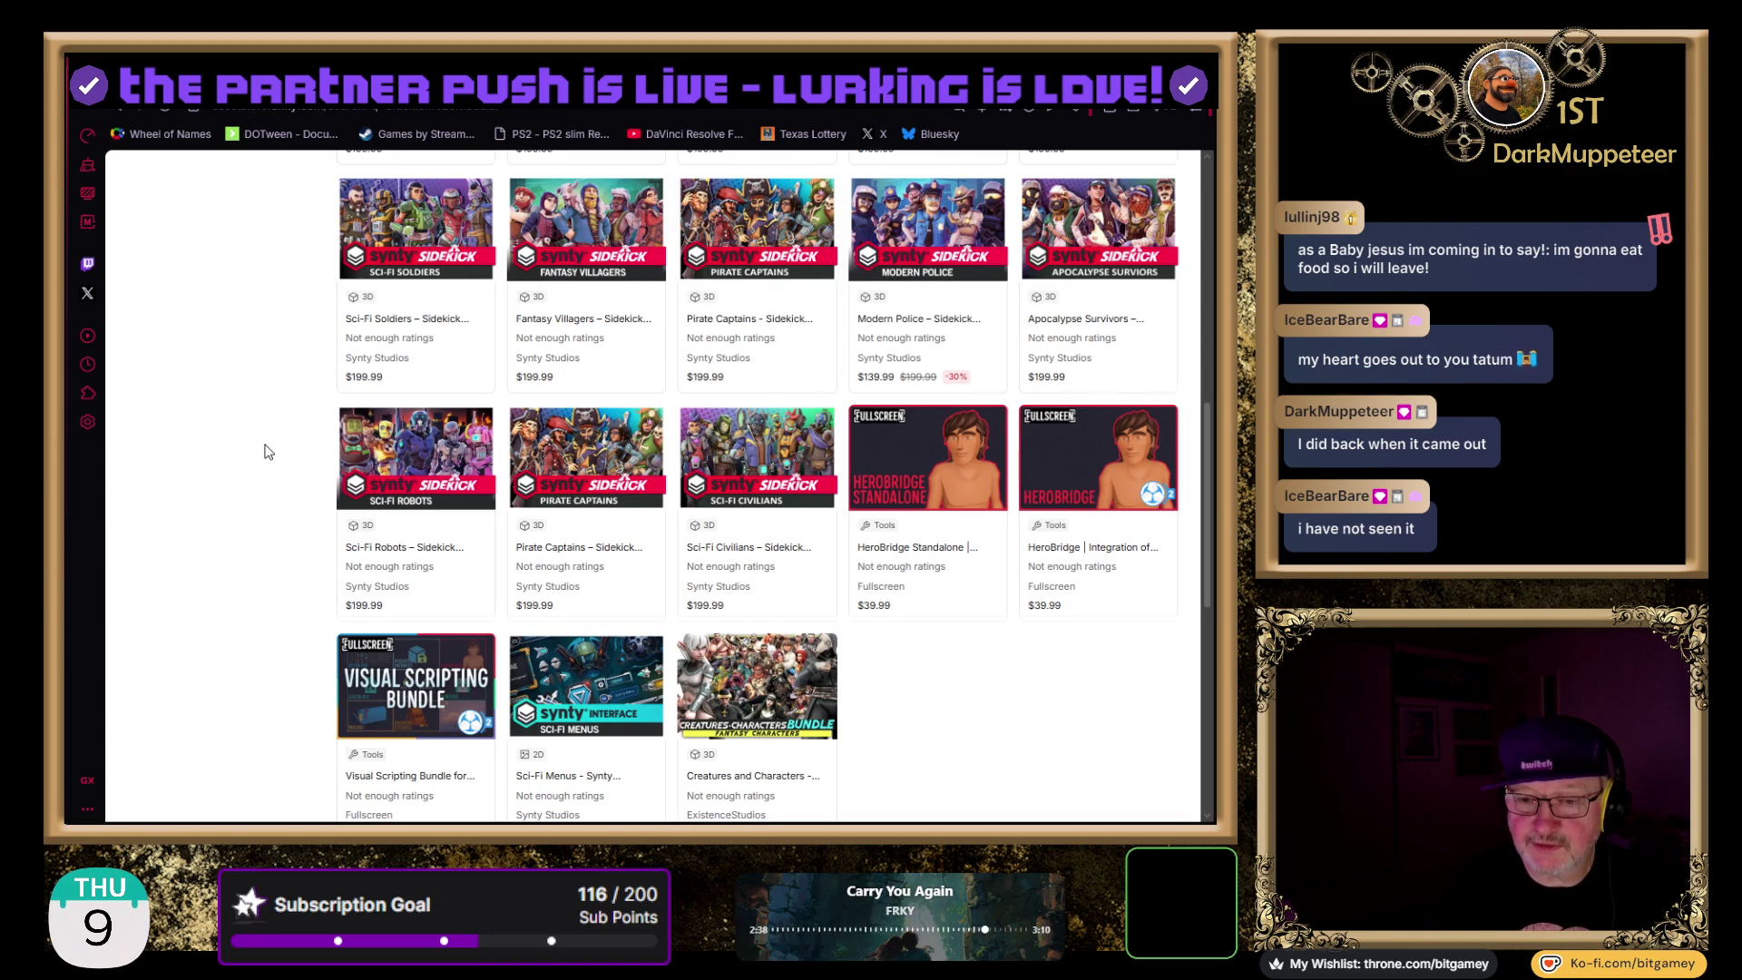
pyautogui.scroll(-3, 269, 452)
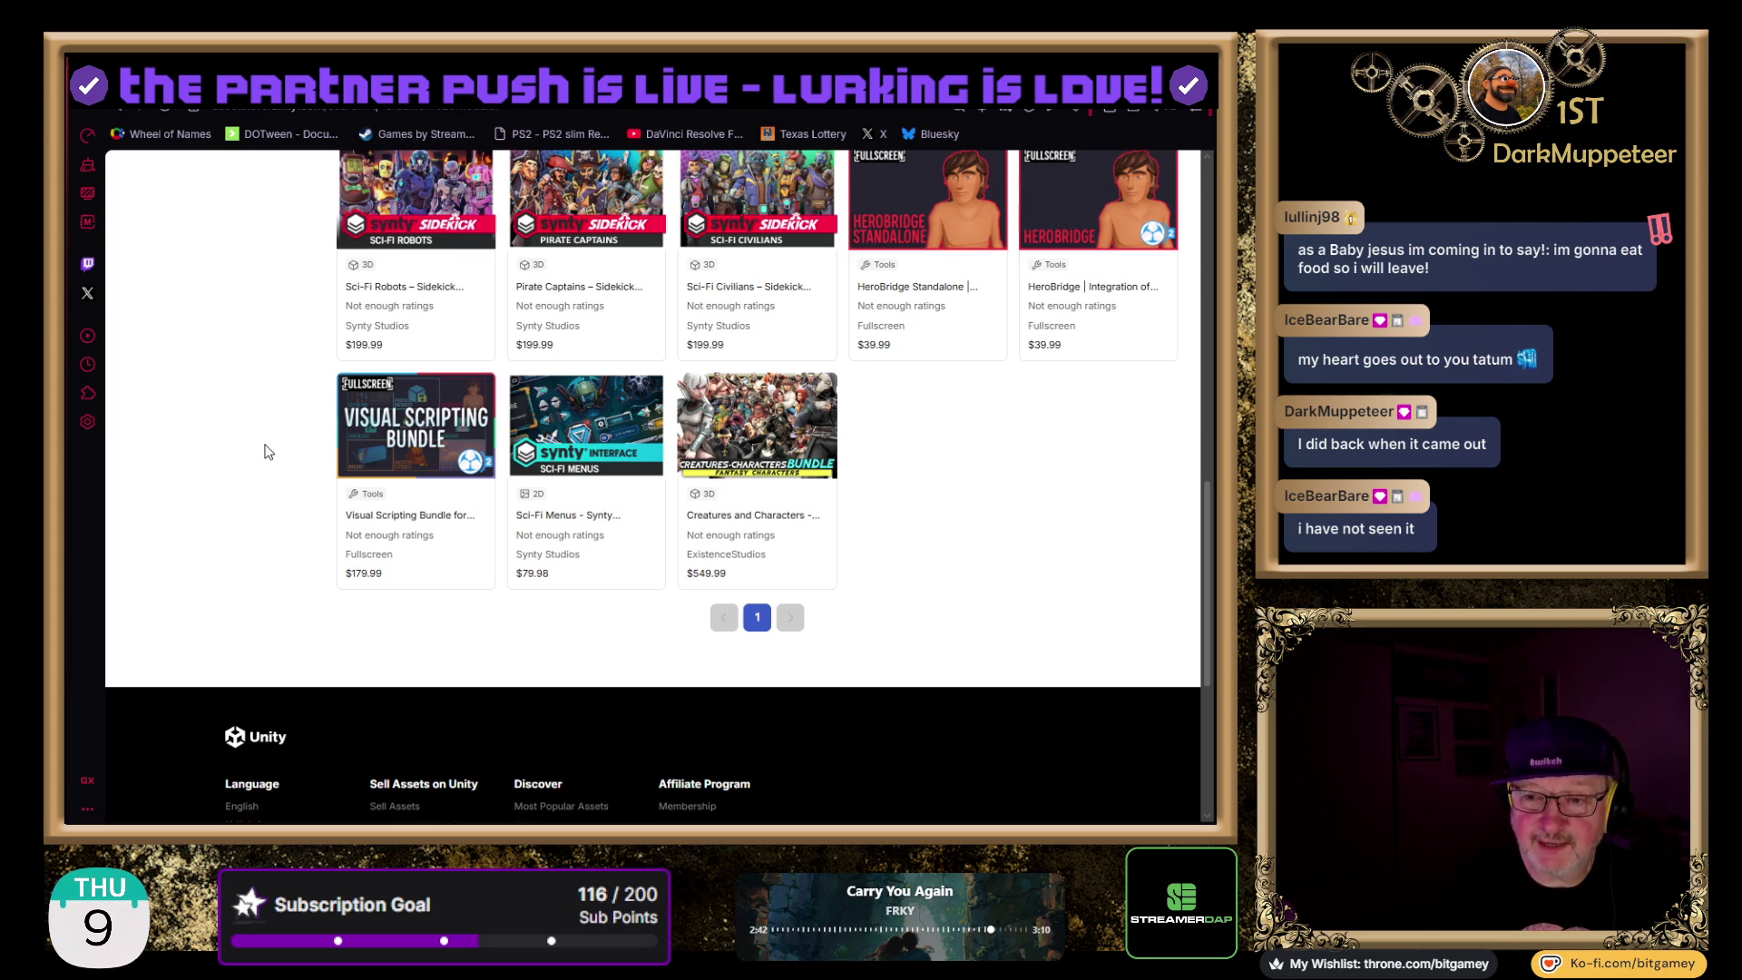
pyautogui.scroll(1, 268, 452)
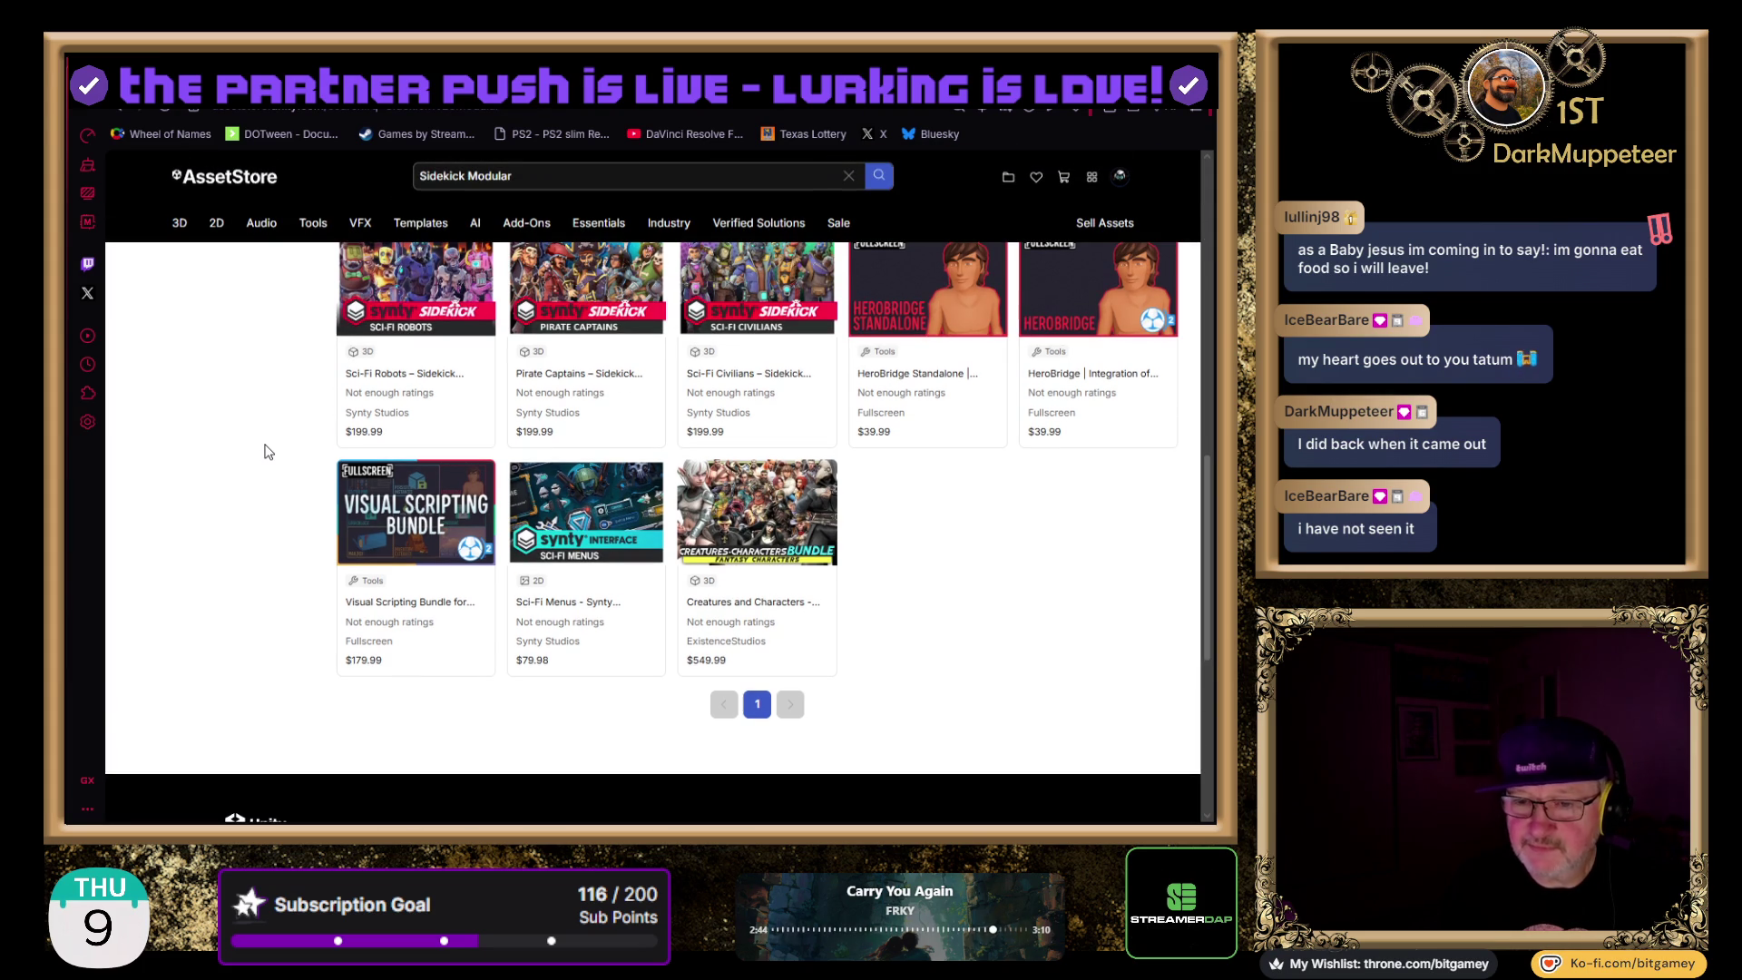
pyautogui.scroll(3, 269, 452)
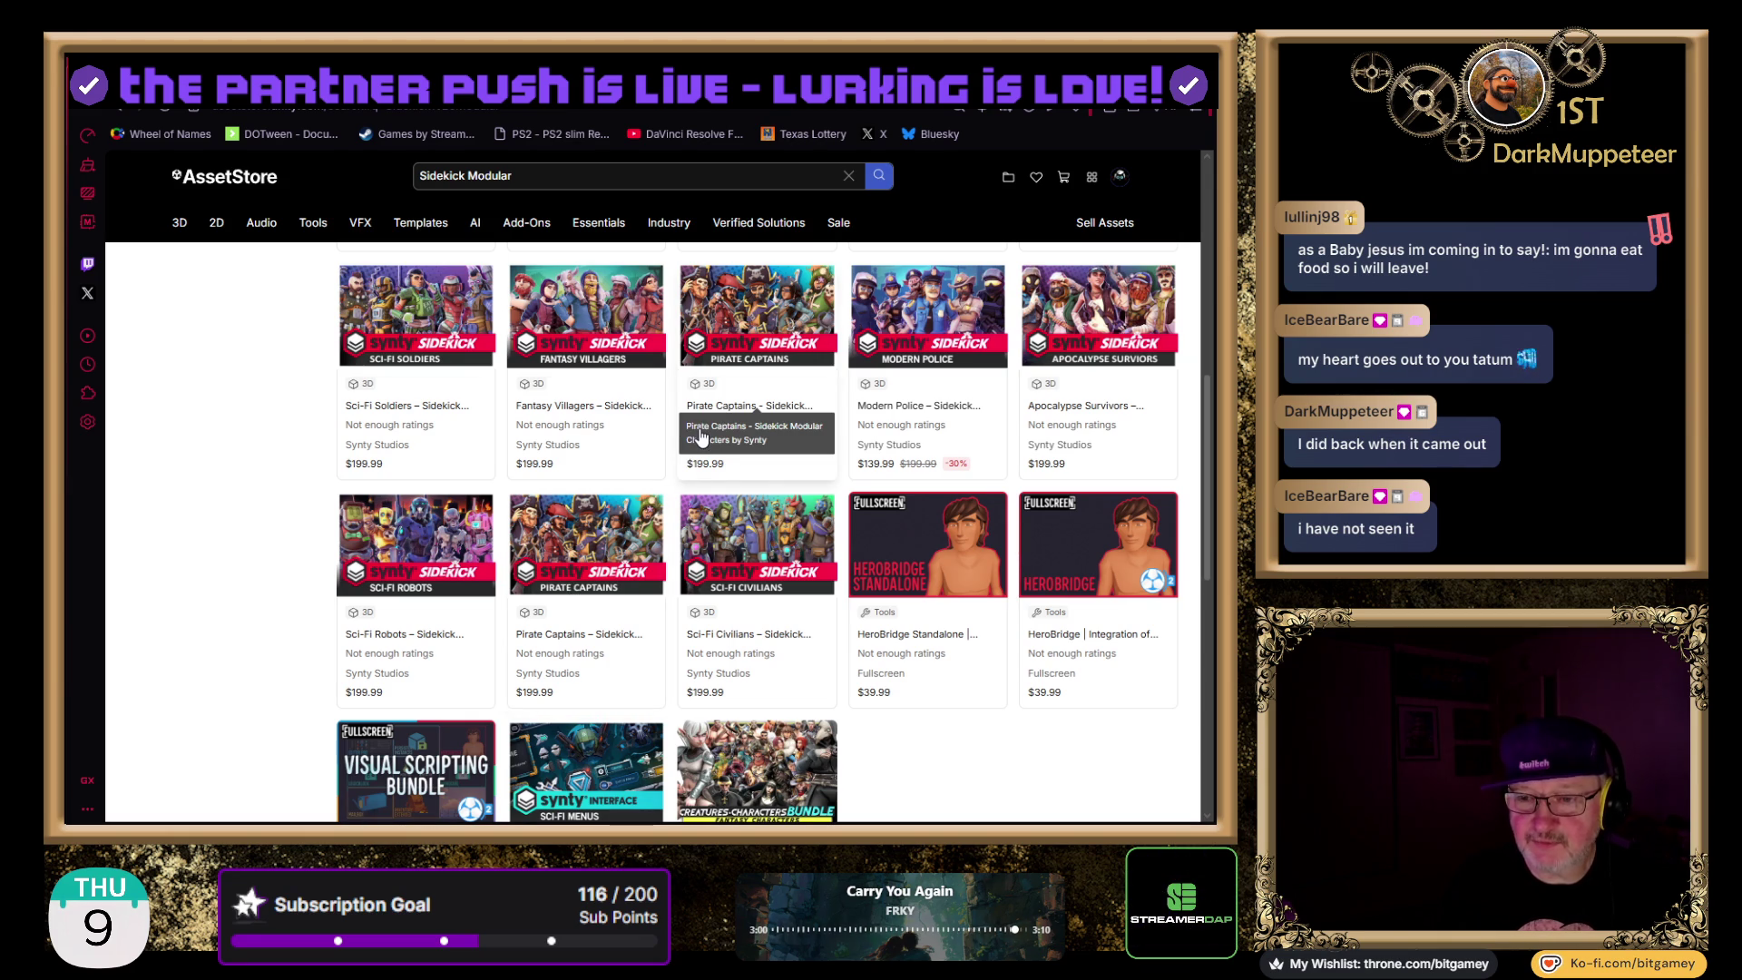
pyautogui.click(579, 635)
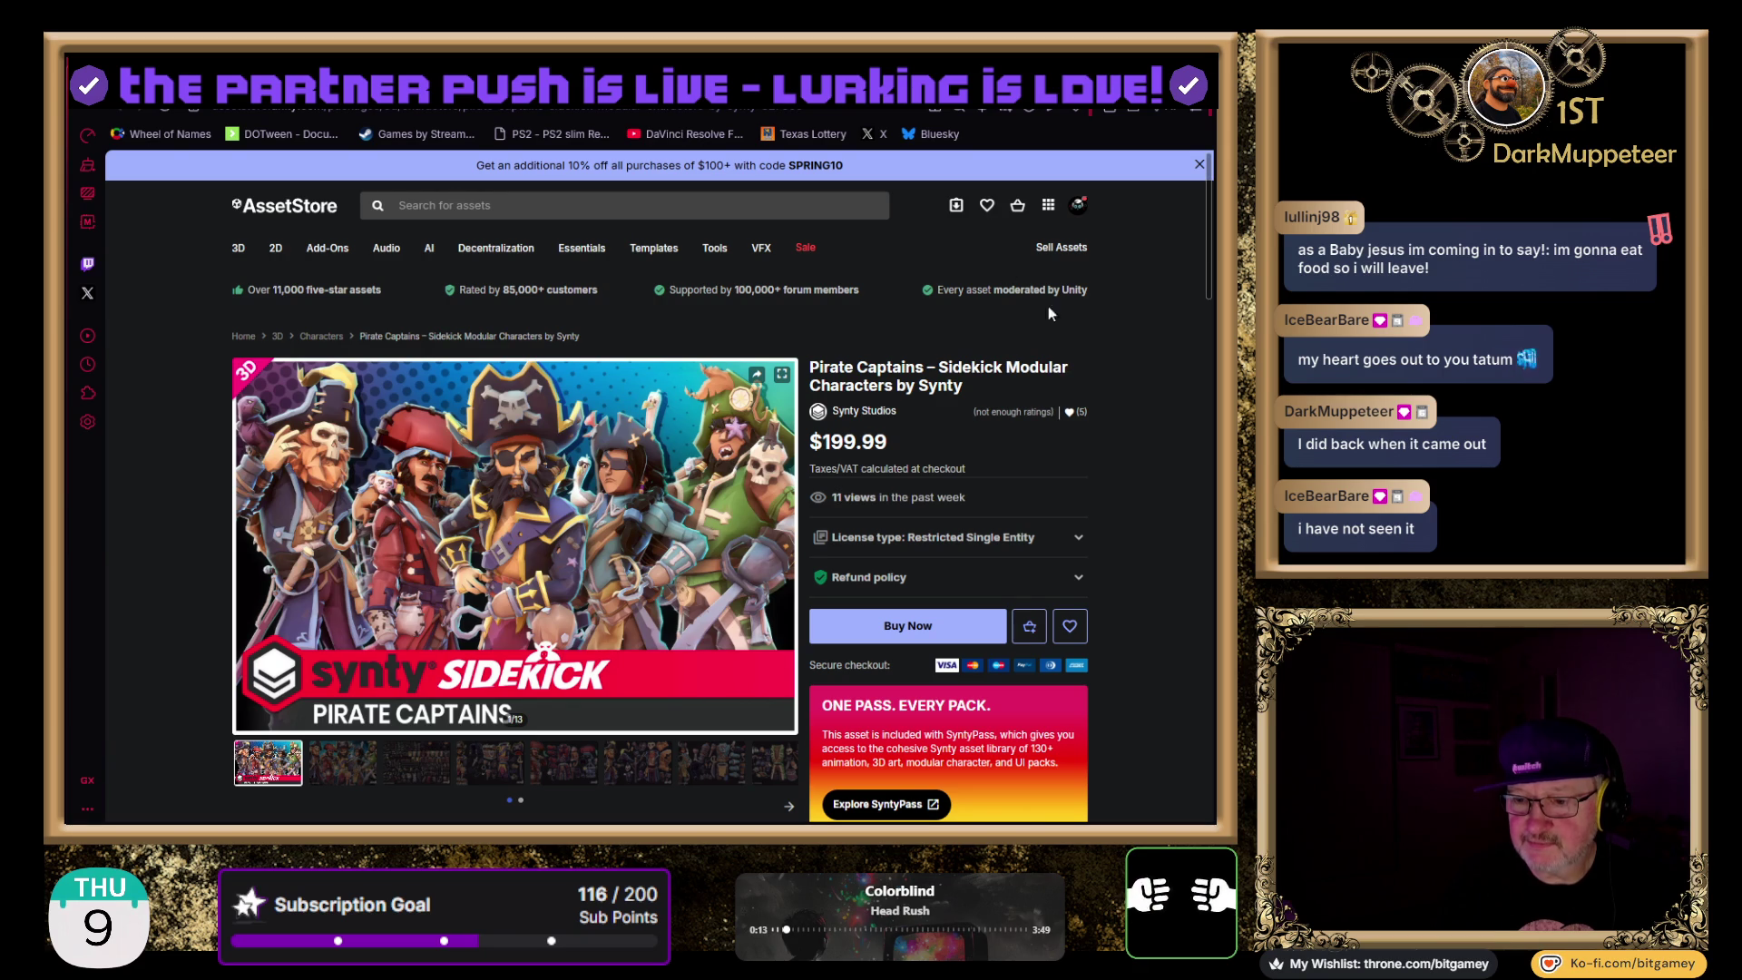
# - Scroll down the Pirate Captains – Sidekick Modular Characters product page
pyautogui.scroll(-2, 1058, 301)
pyautogui.scroll(-5, 1058, 302)
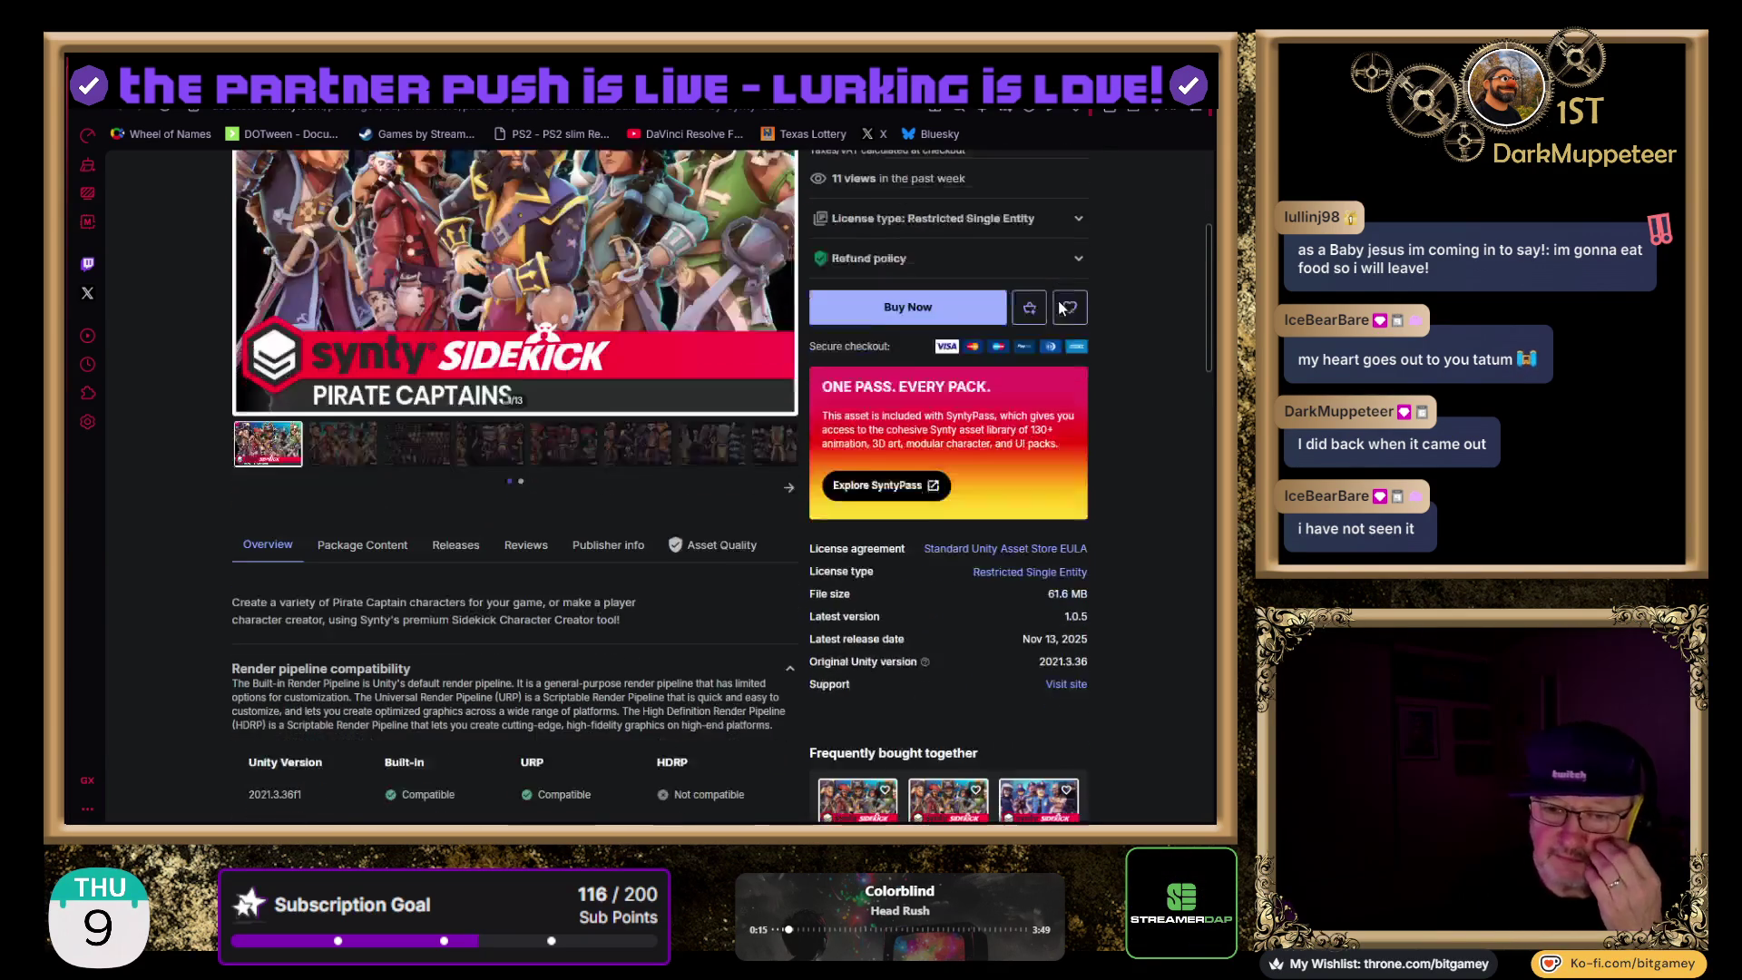
pyautogui.scroll(-1, 1058, 302)
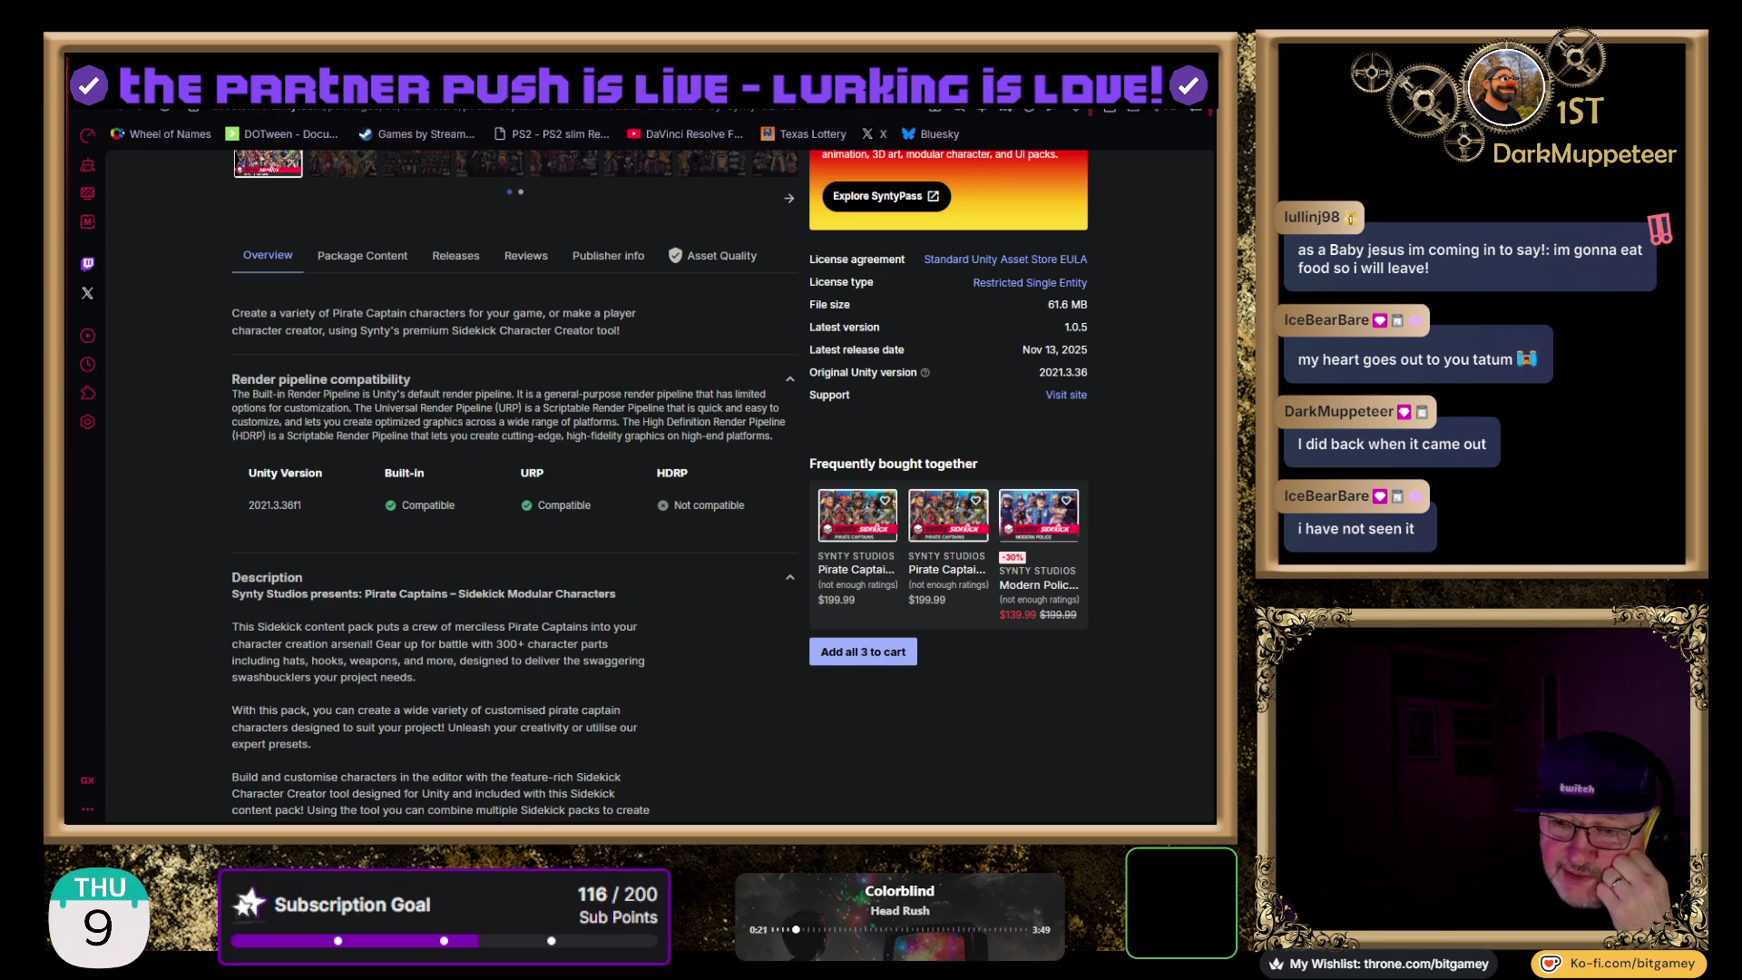
# - Refresh the page to version 1.0.6 and review its Built-in, URP and HDRP compatibility
pyautogui.press('F5')
pyautogui.scroll(-3, 725, 464)
pyautogui.scroll(-2, 725, 464)
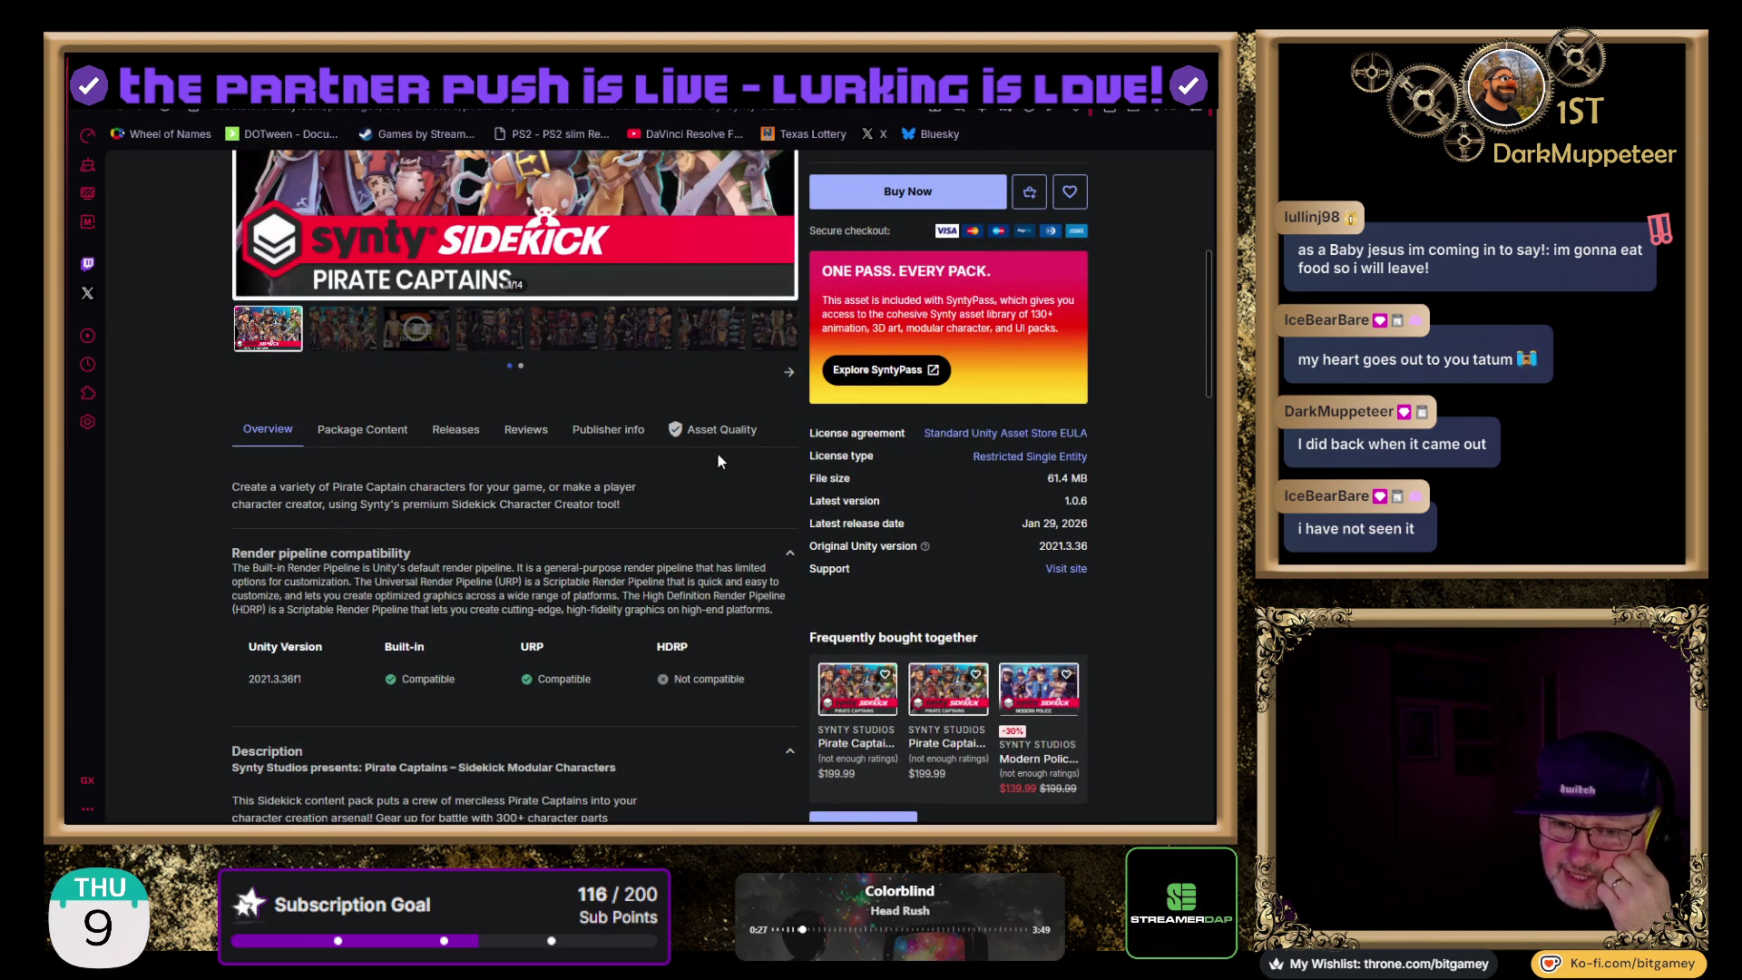
pyautogui.scroll(-2, 719, 460)
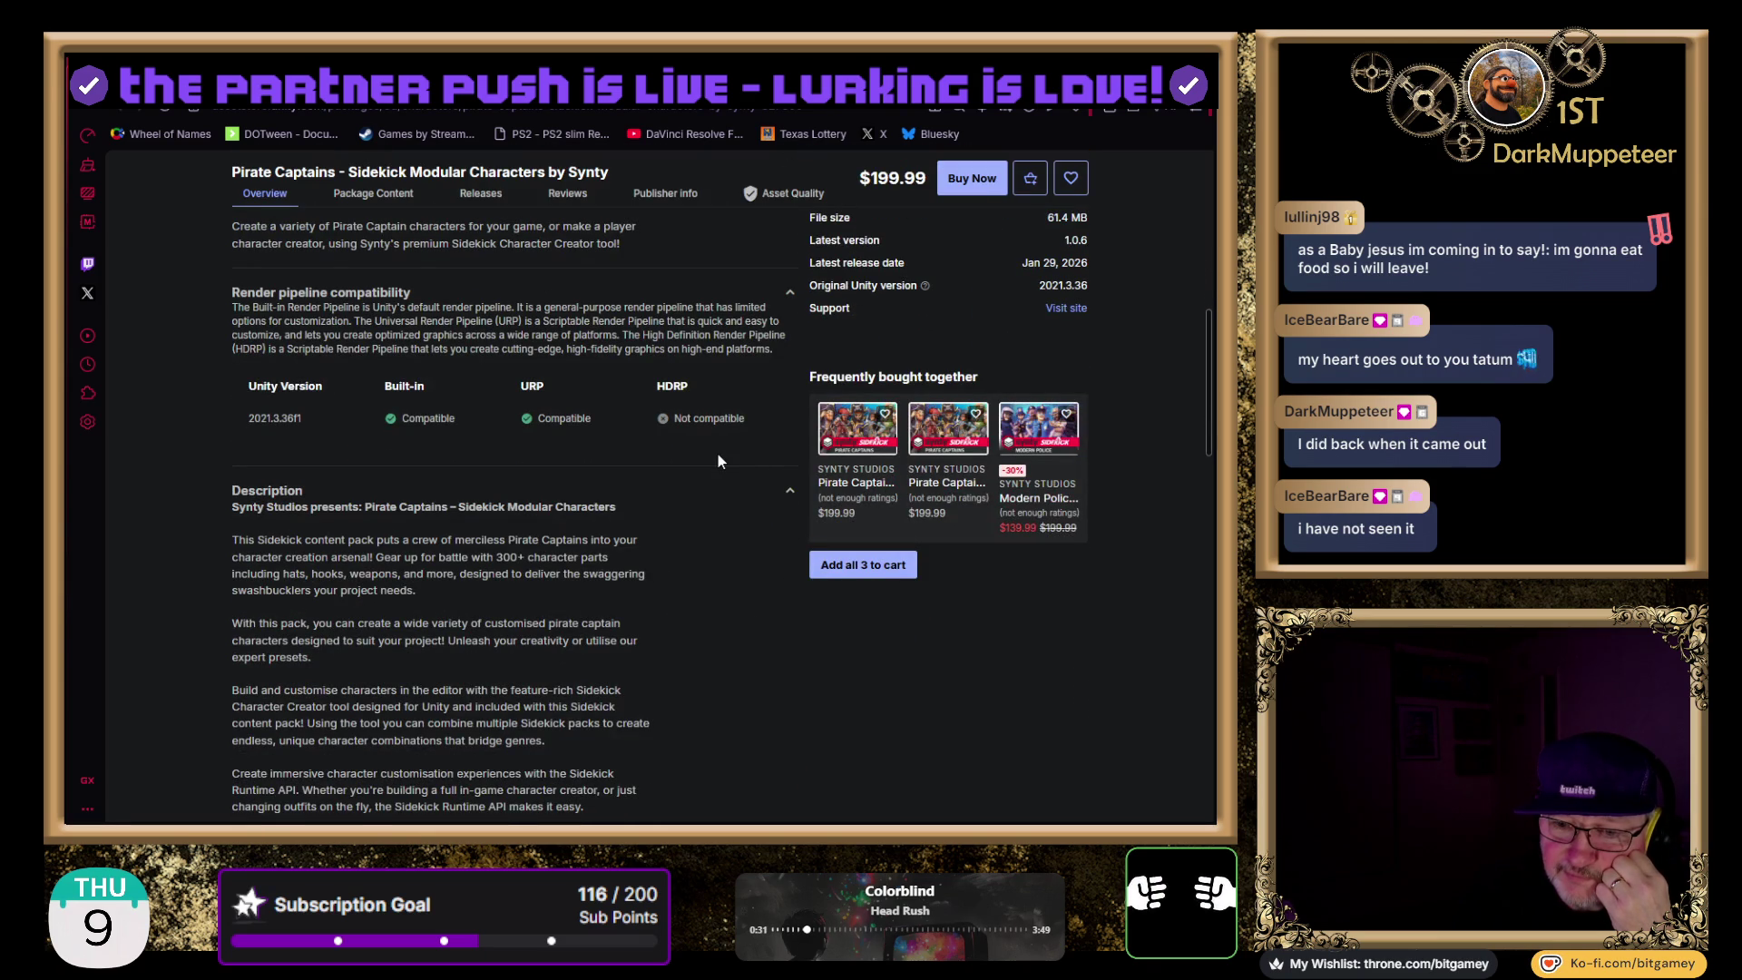
pyautogui.scroll(-3, 716, 461)
pyautogui.scroll(-1, 717, 461)
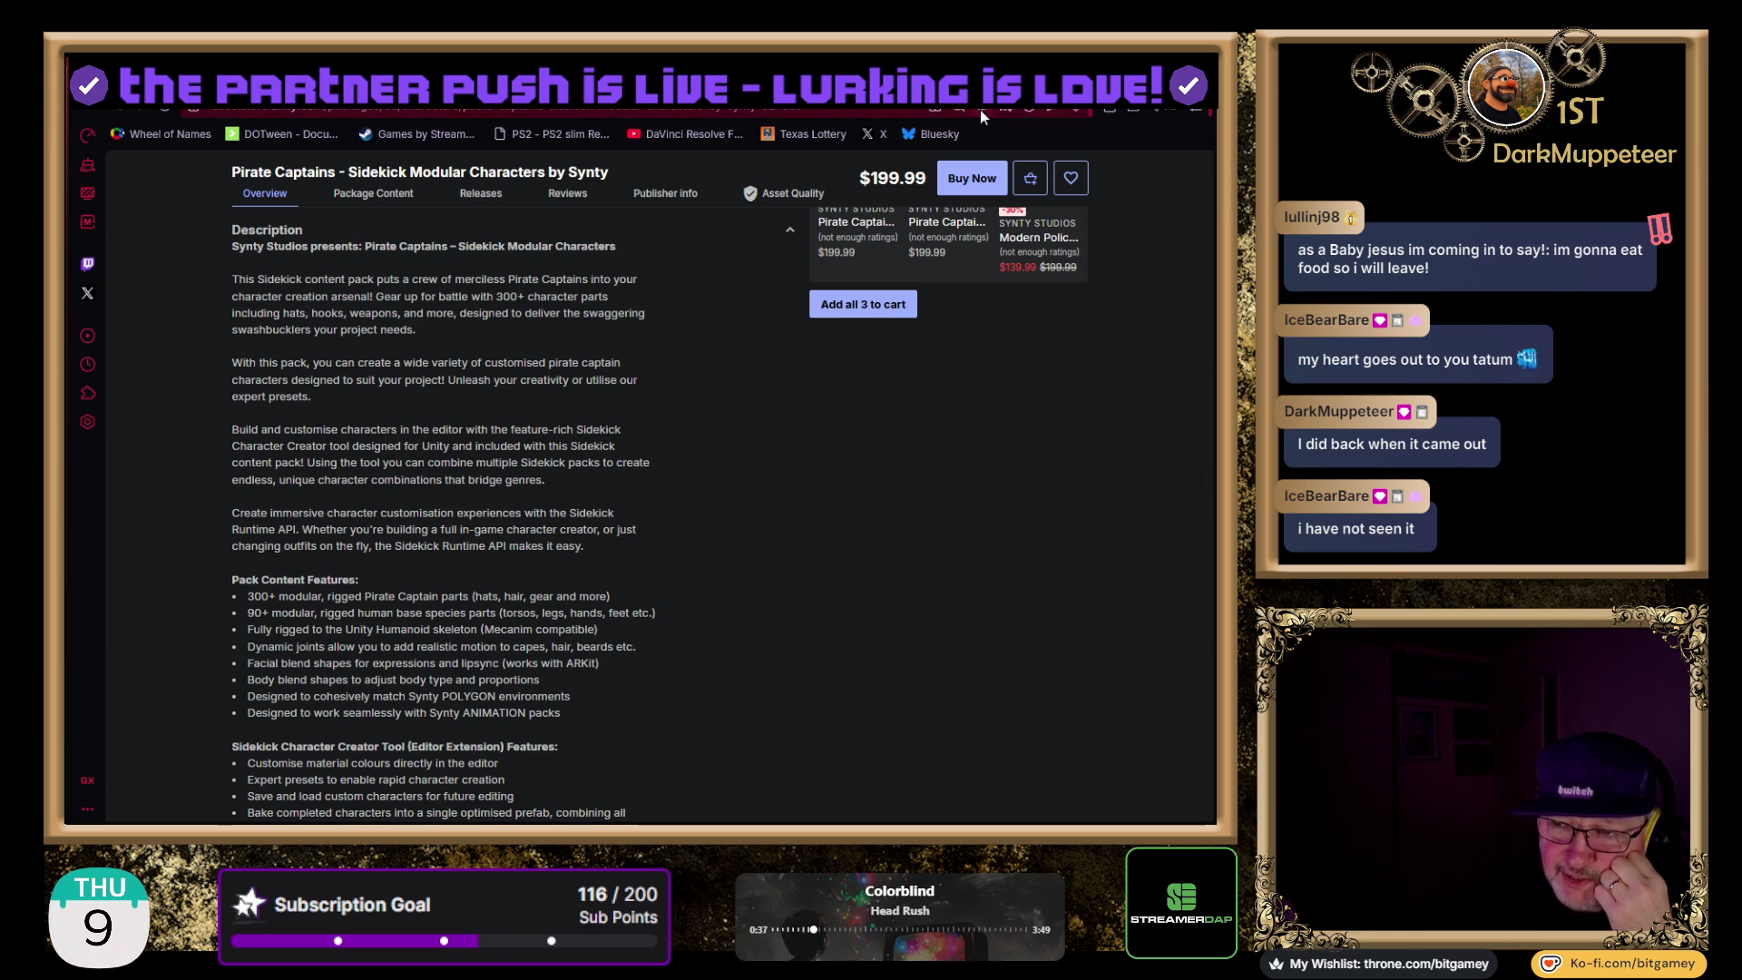
pyautogui.scroll(4, 918, 207)
pyautogui.scroll(-4, 656, 400)
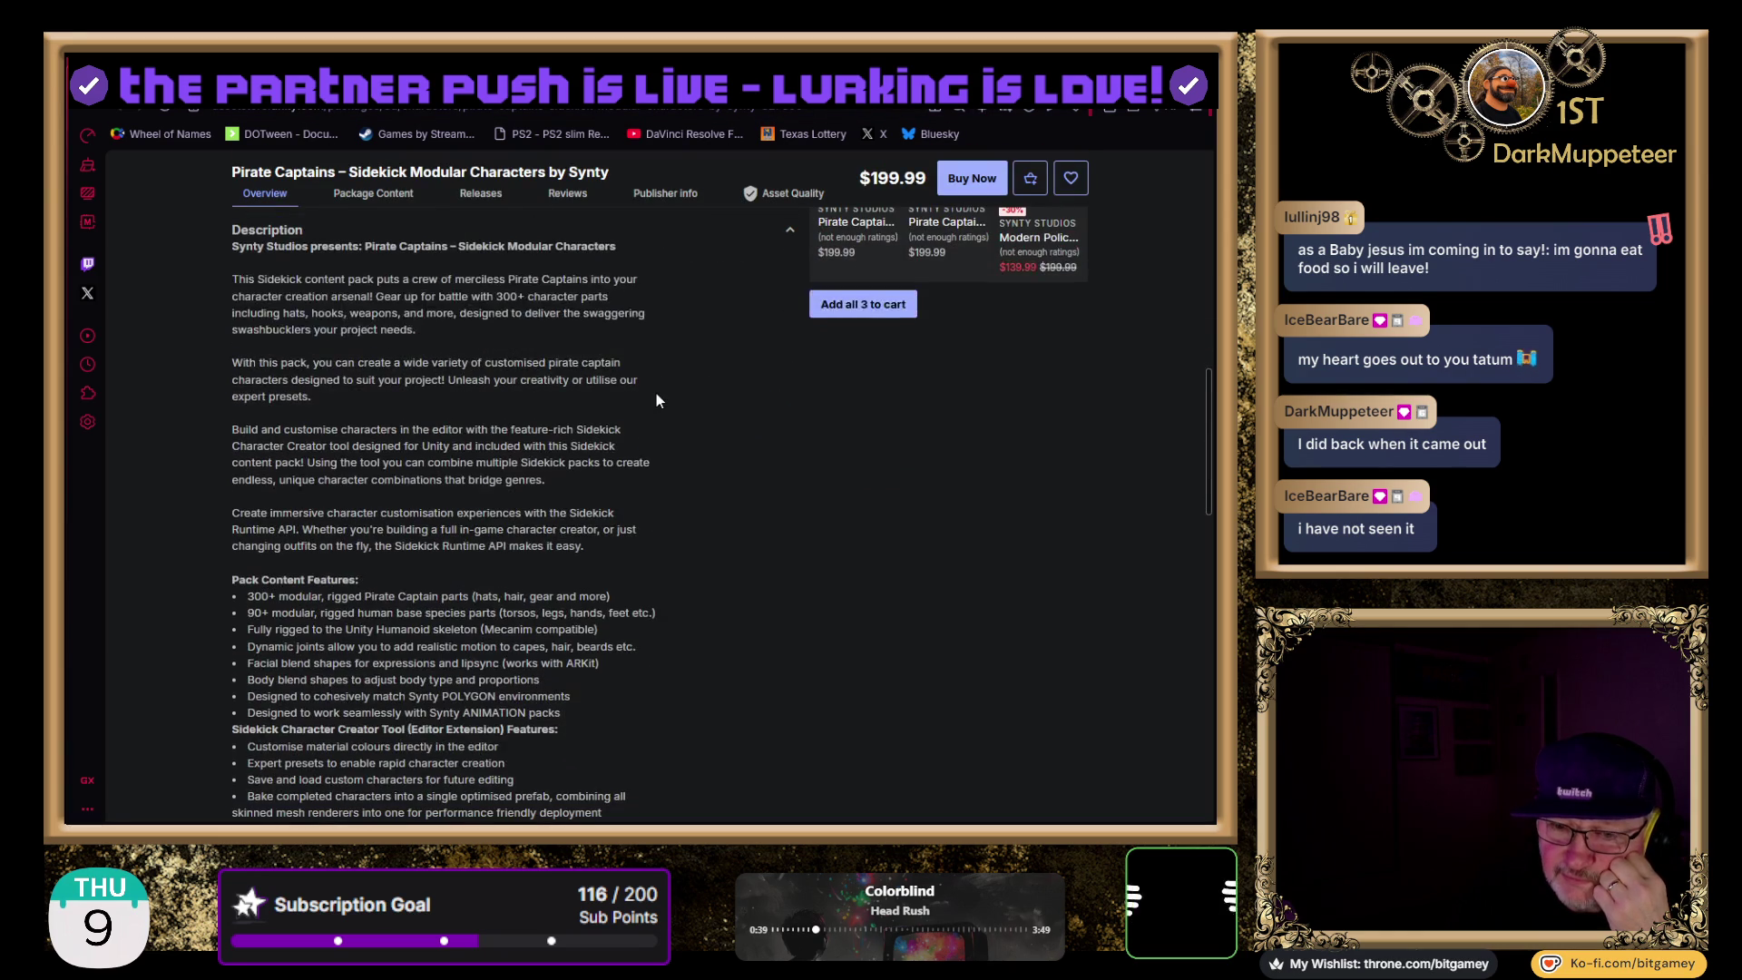
pyautogui.scroll(-1, 656, 384)
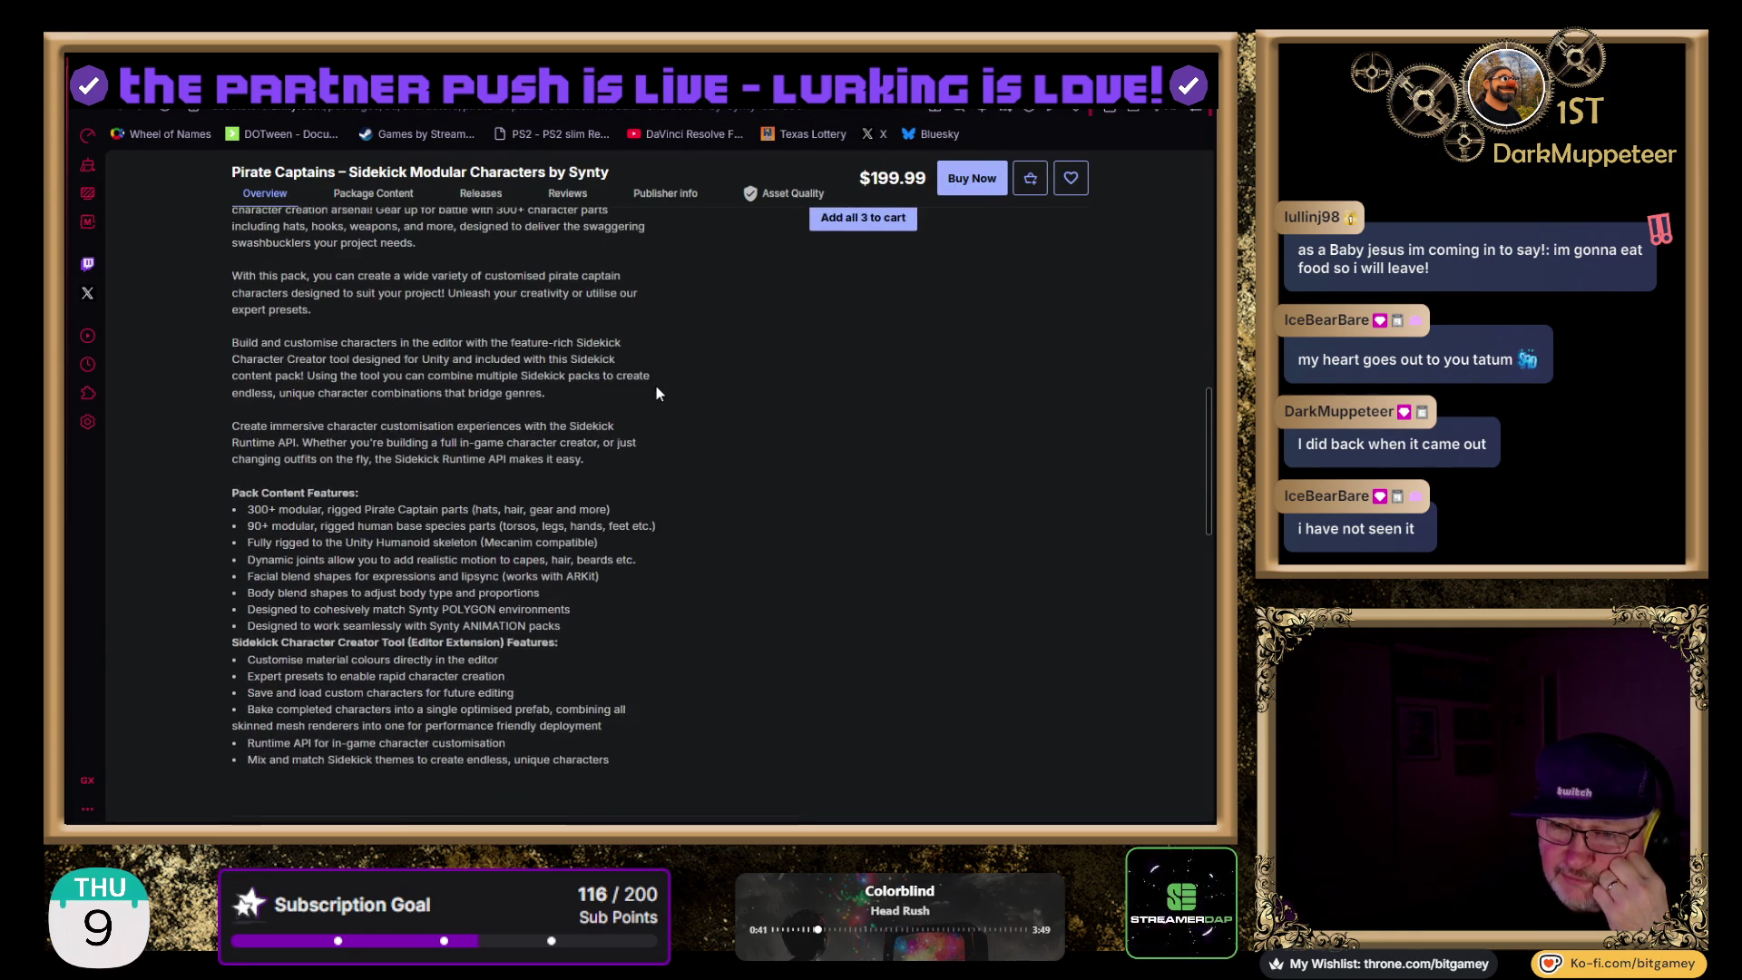
pyautogui.scroll(1, 655, 384)
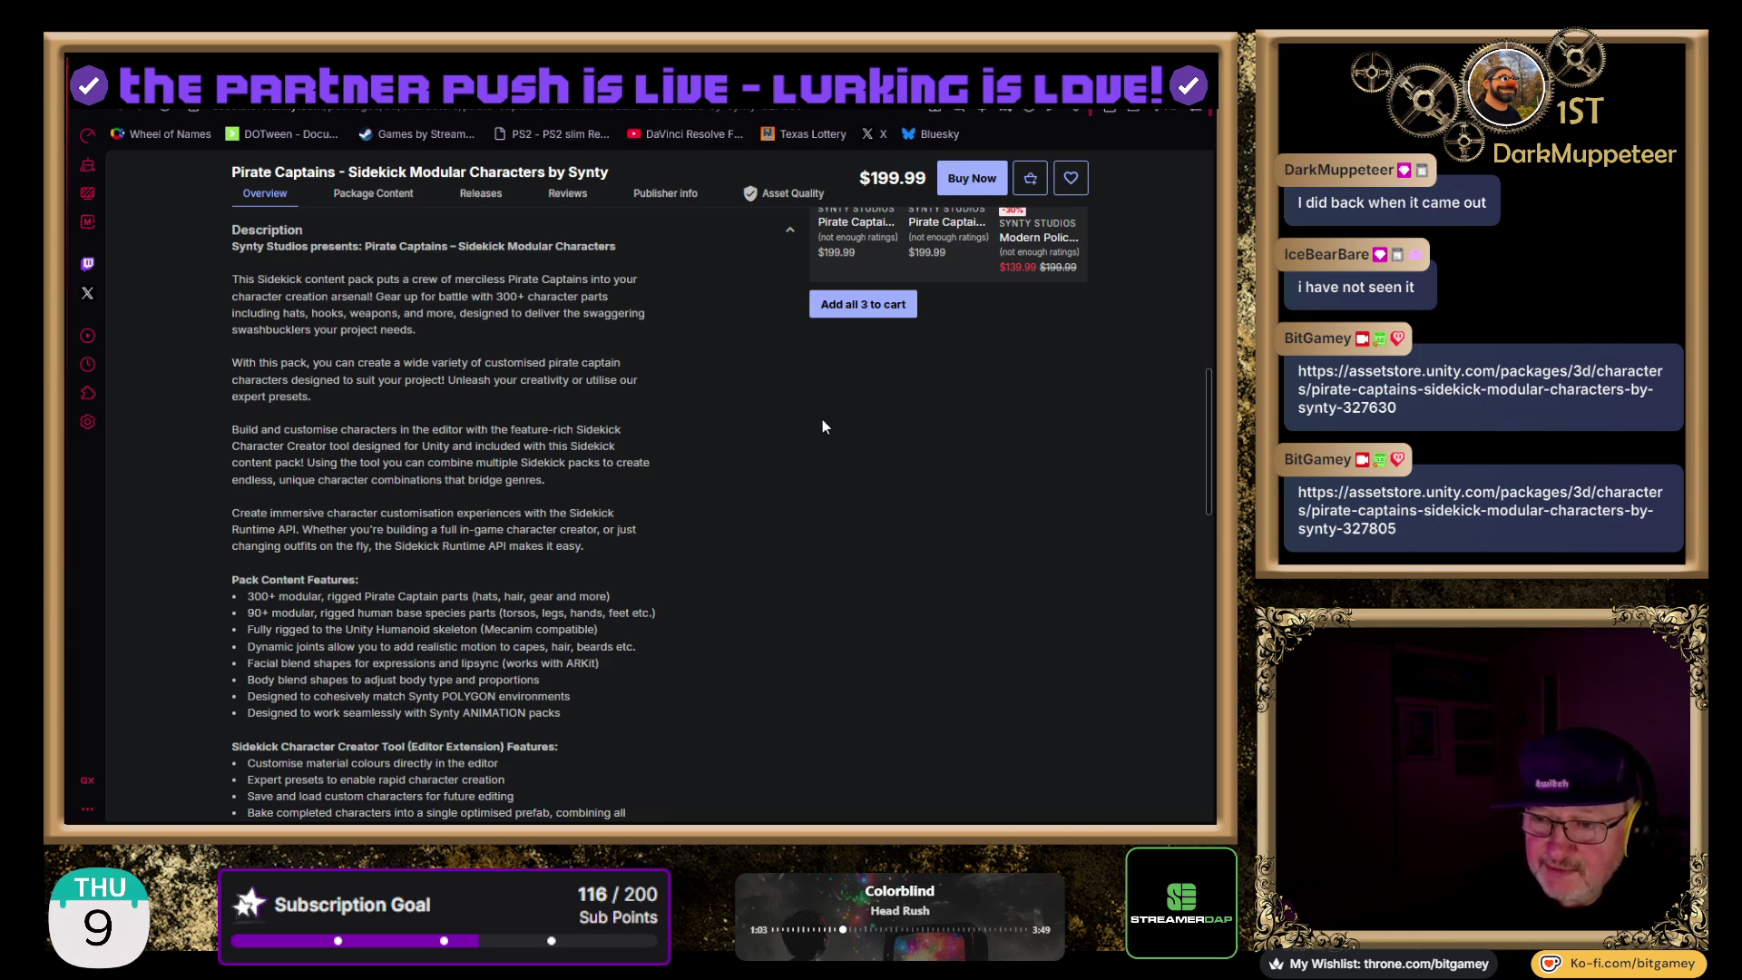
pyautogui.scroll(2, 749, 454)
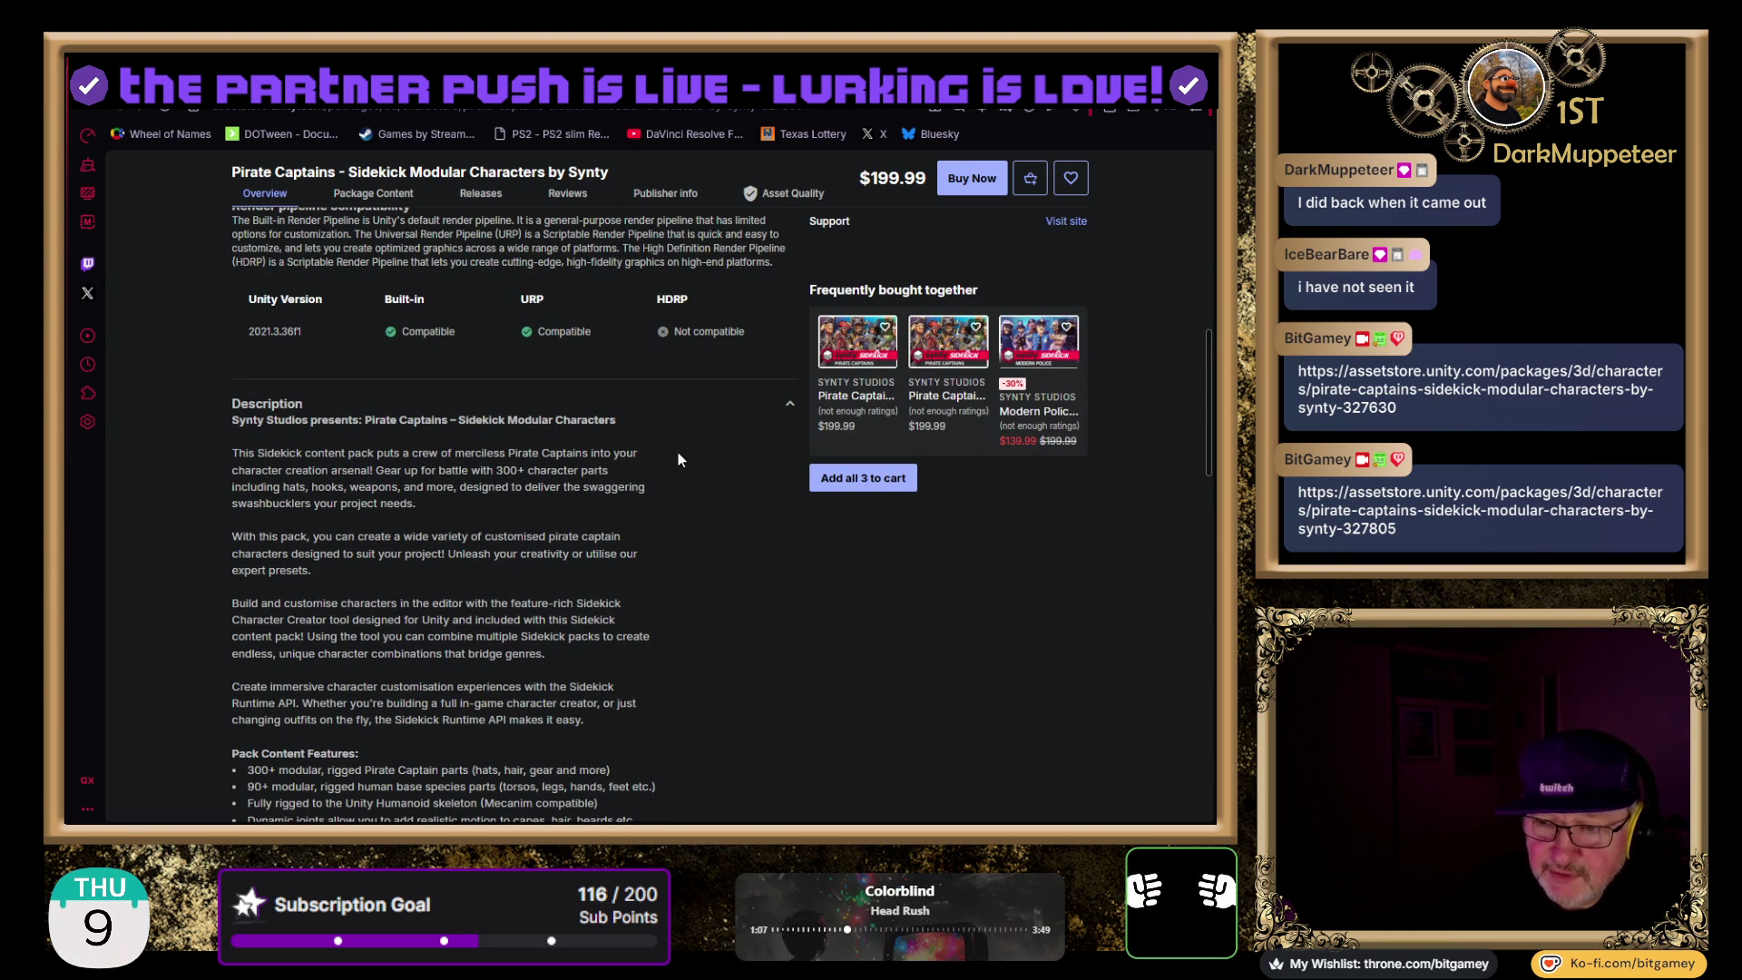
# - Scroll up and down the Pirate Captains overview to review its description and render pipeline compatibility
pyautogui.scroll(2, 678, 454)
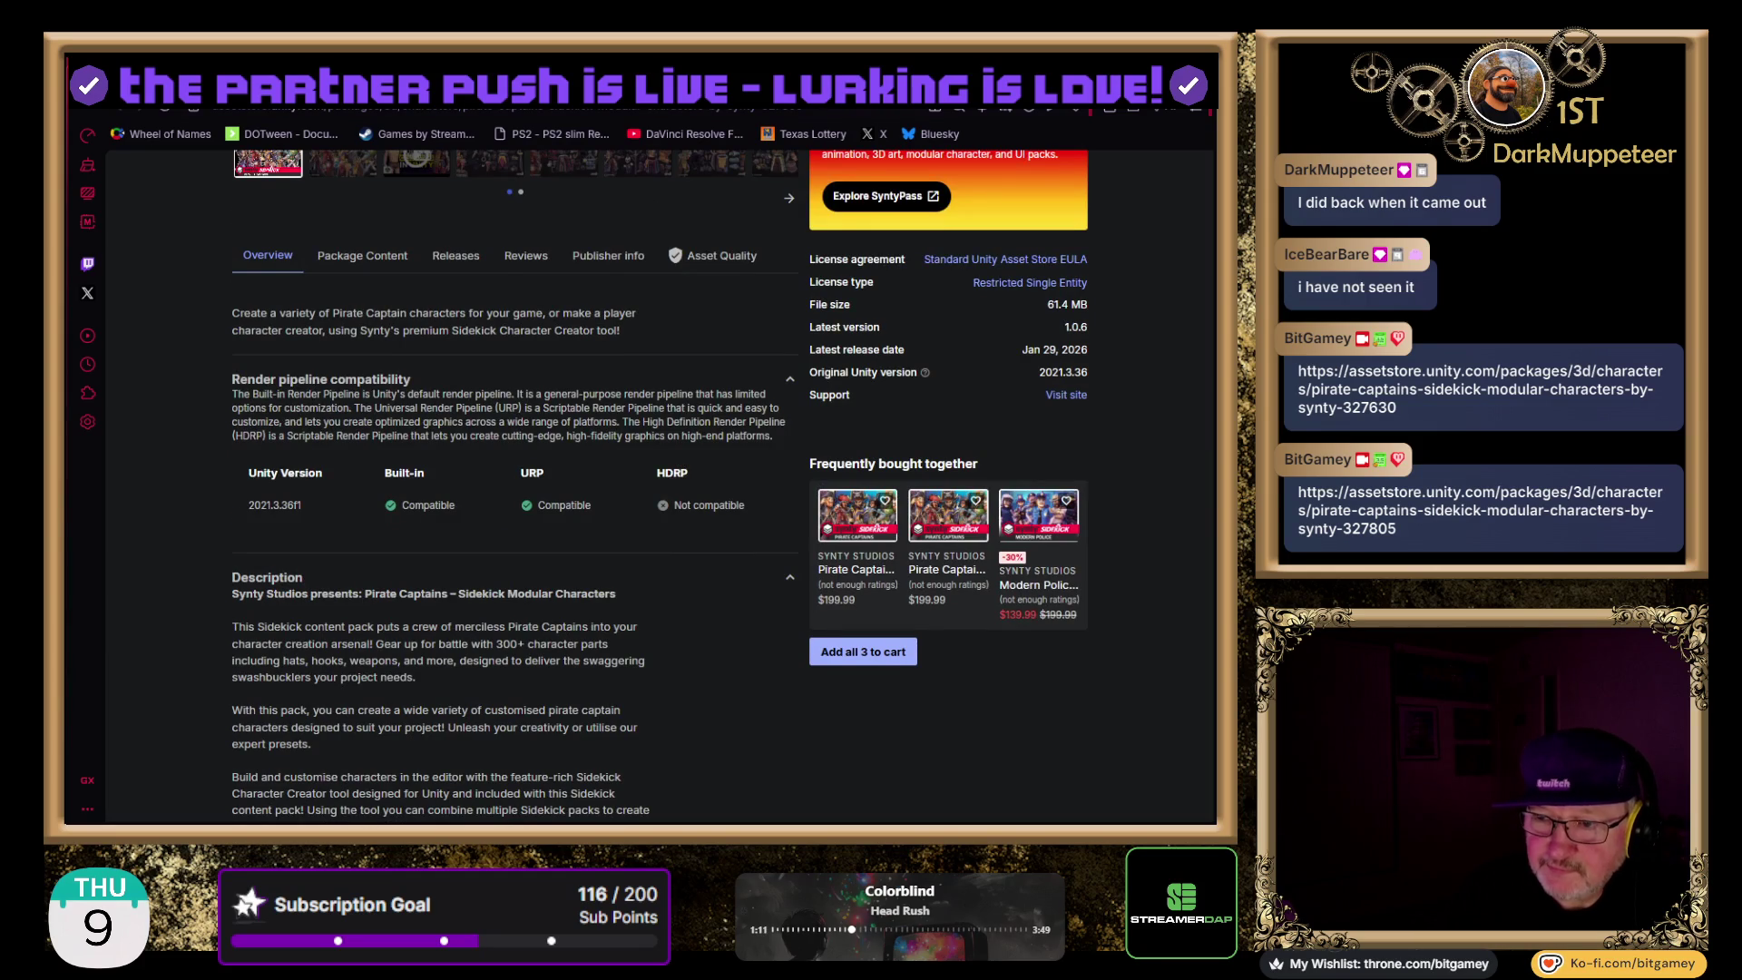
pyautogui.scroll(-15, 475, 460)
pyautogui.scroll(5, 540, 424)
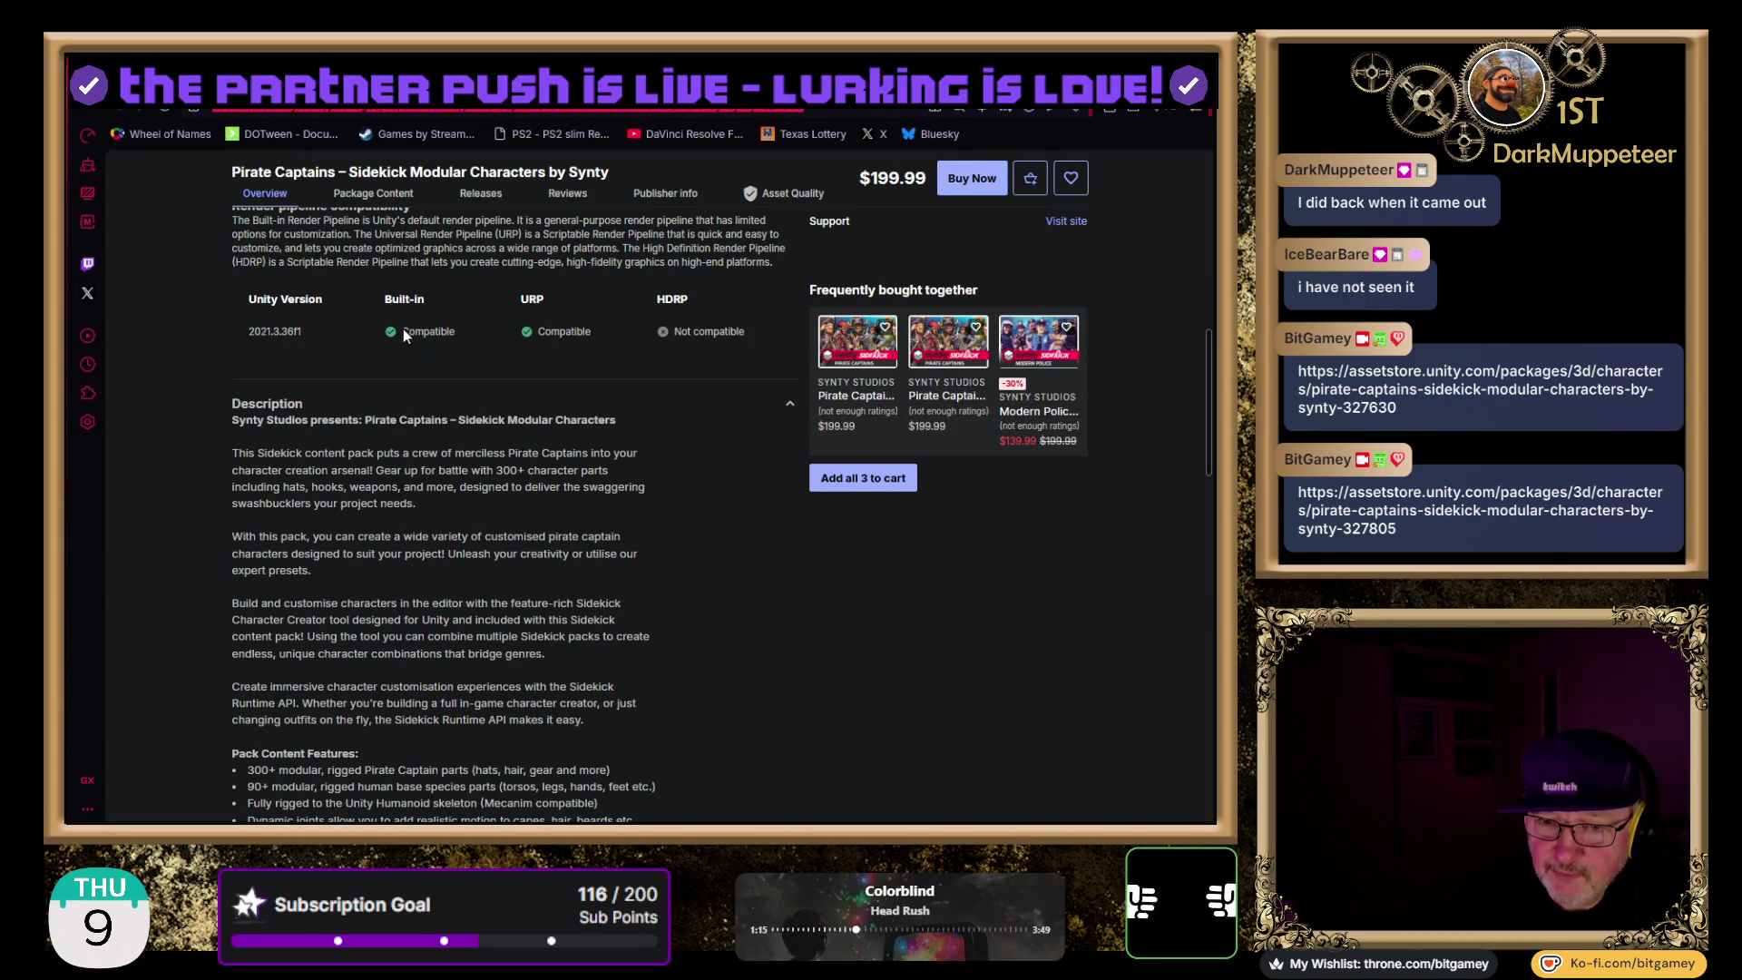
pyautogui.scroll(2, 814, 243)
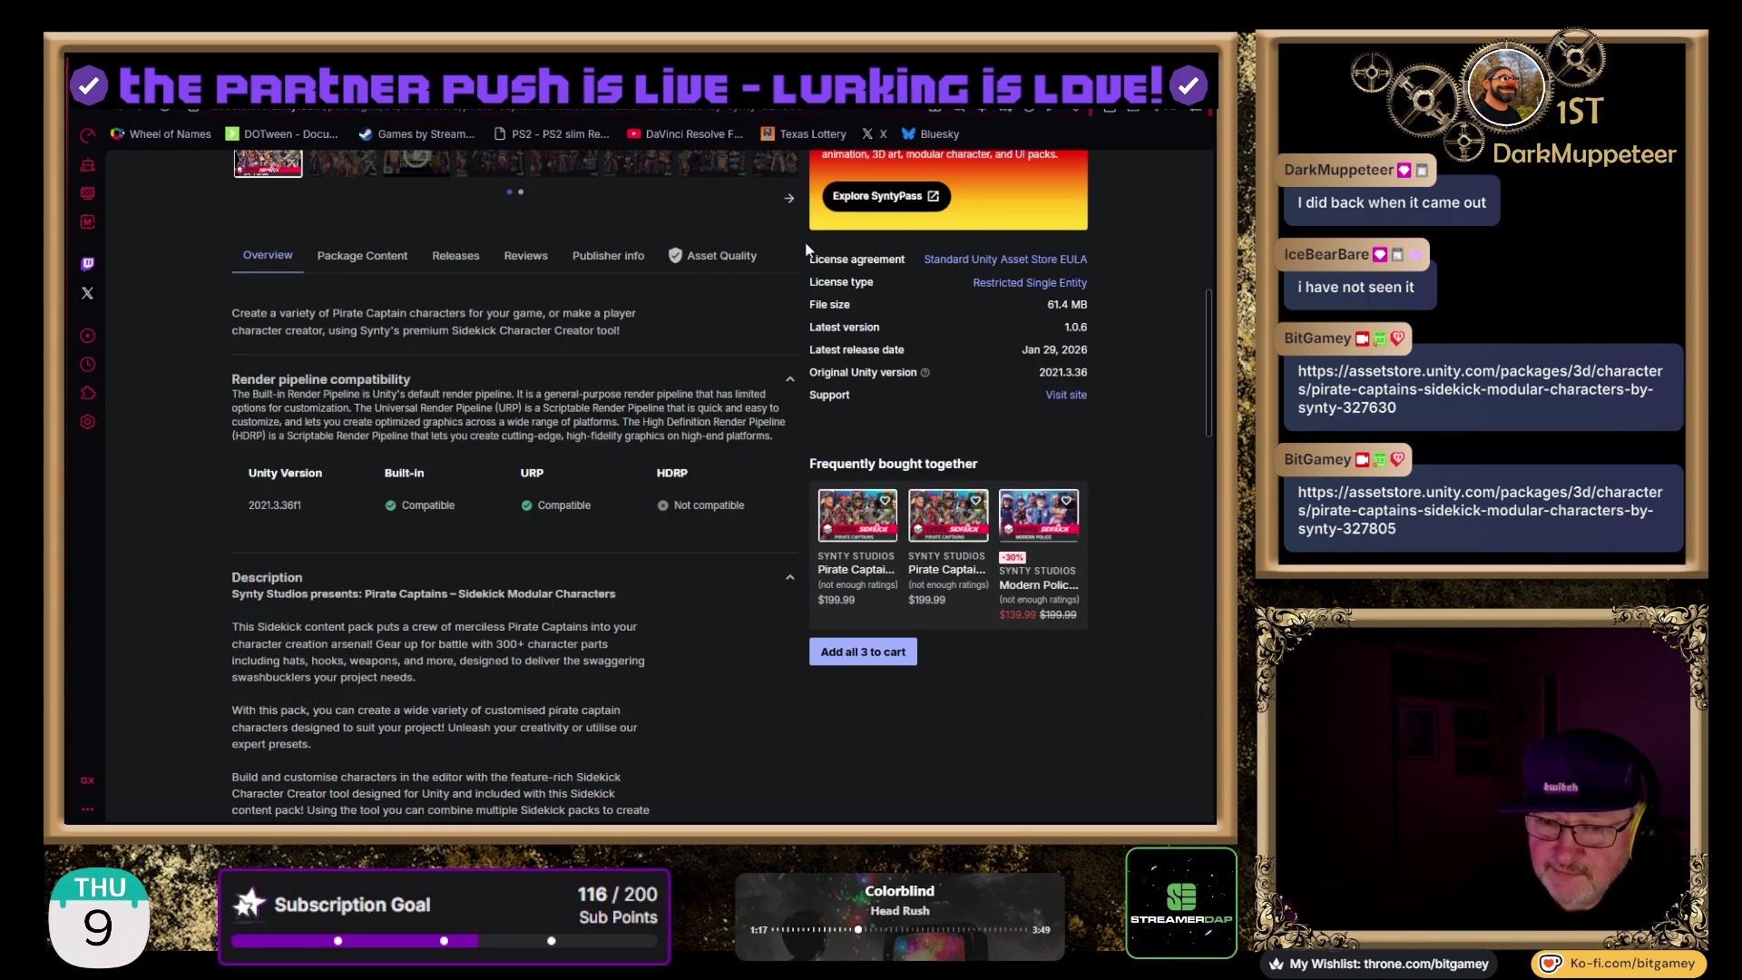
pyautogui.scroll(-1, 489, 413)
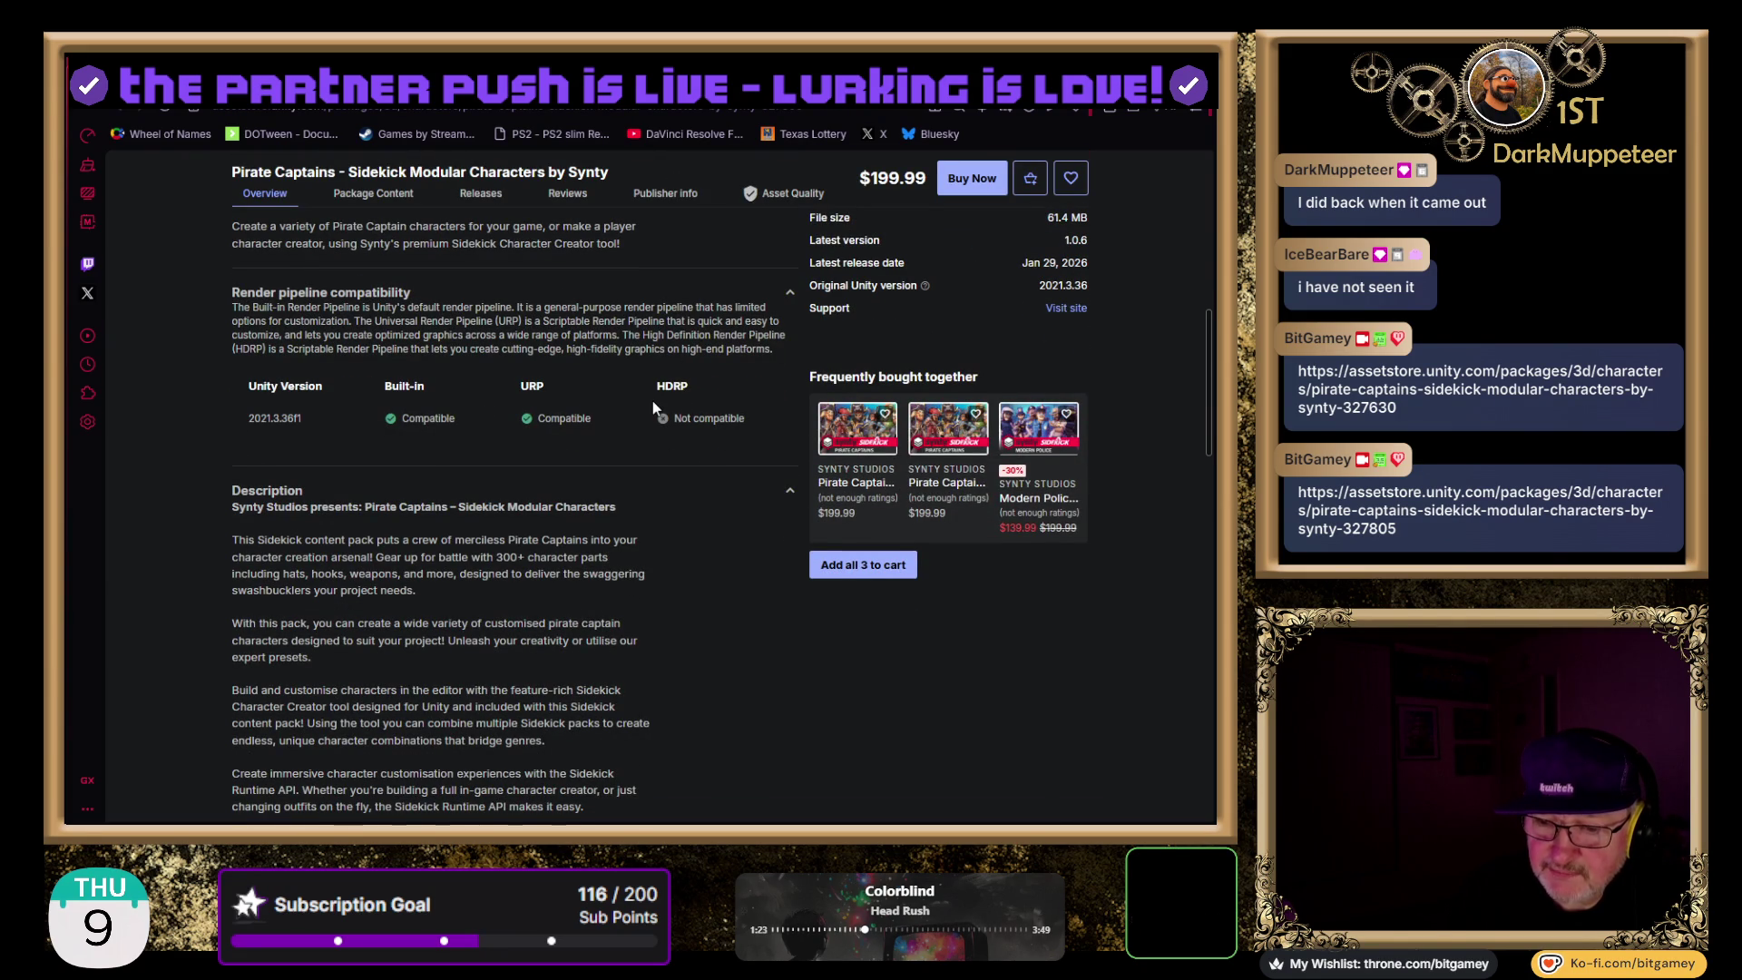
pyautogui.scroll(-3, 653, 401)
pyautogui.scroll(-4, 653, 409)
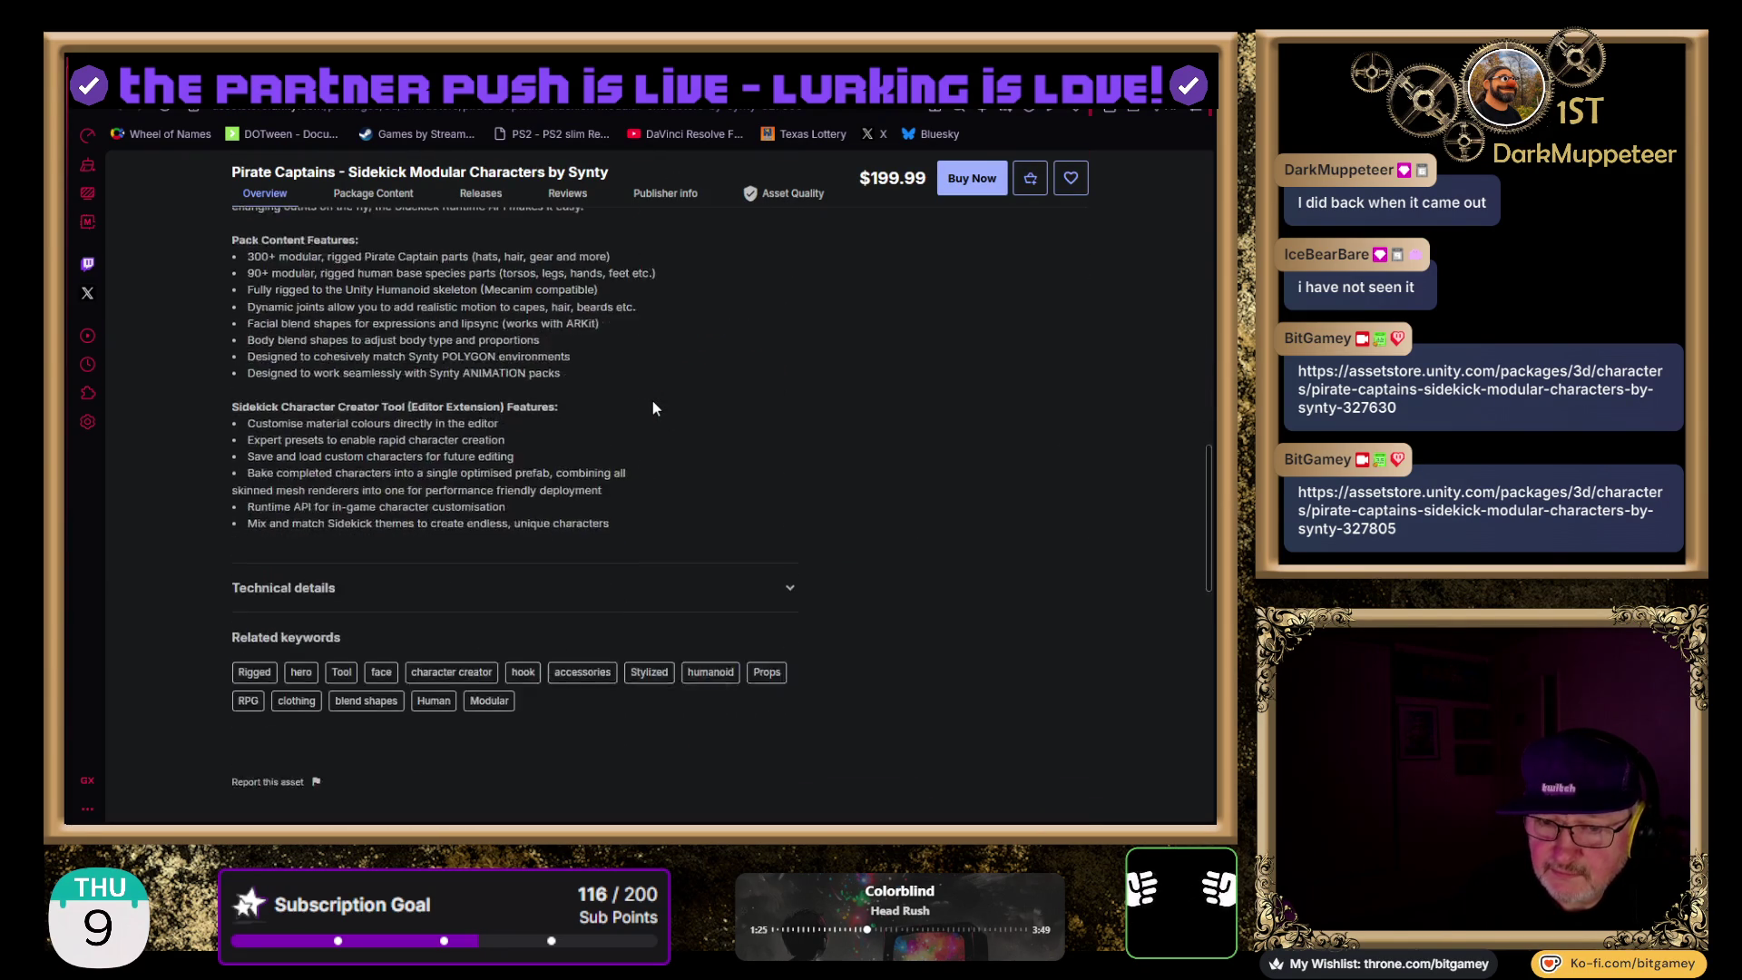
pyautogui.scroll(6, 652, 400)
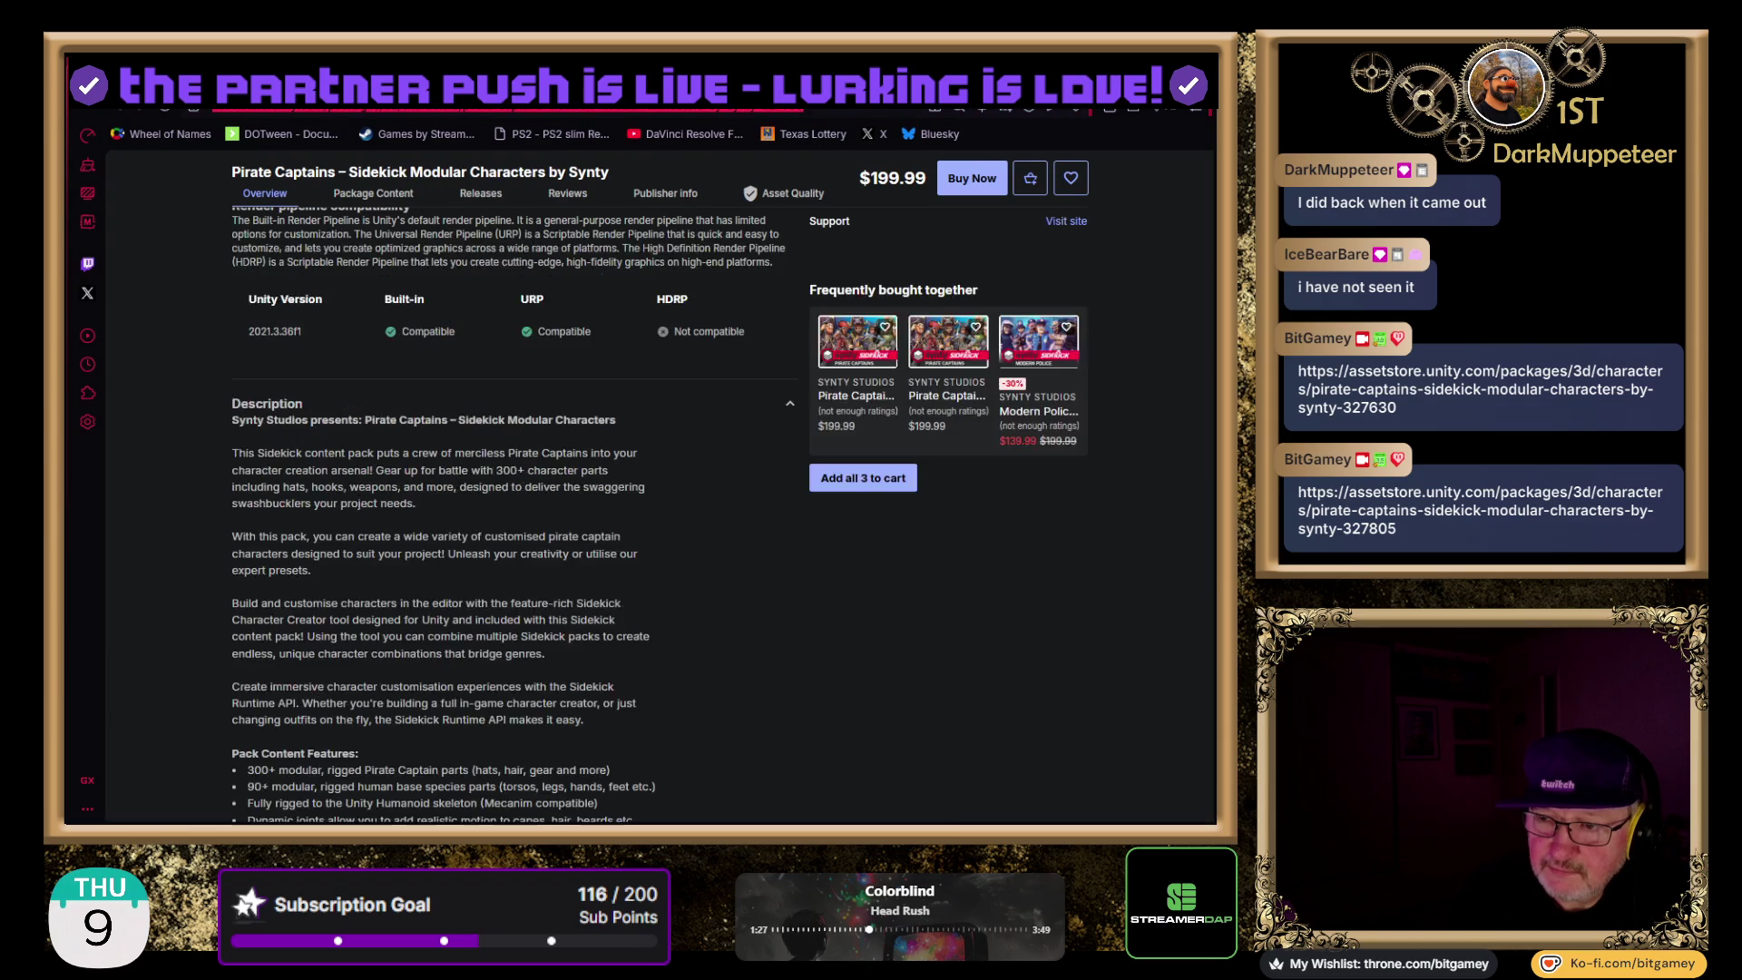
pyautogui.scroll(-5, 660, 411)
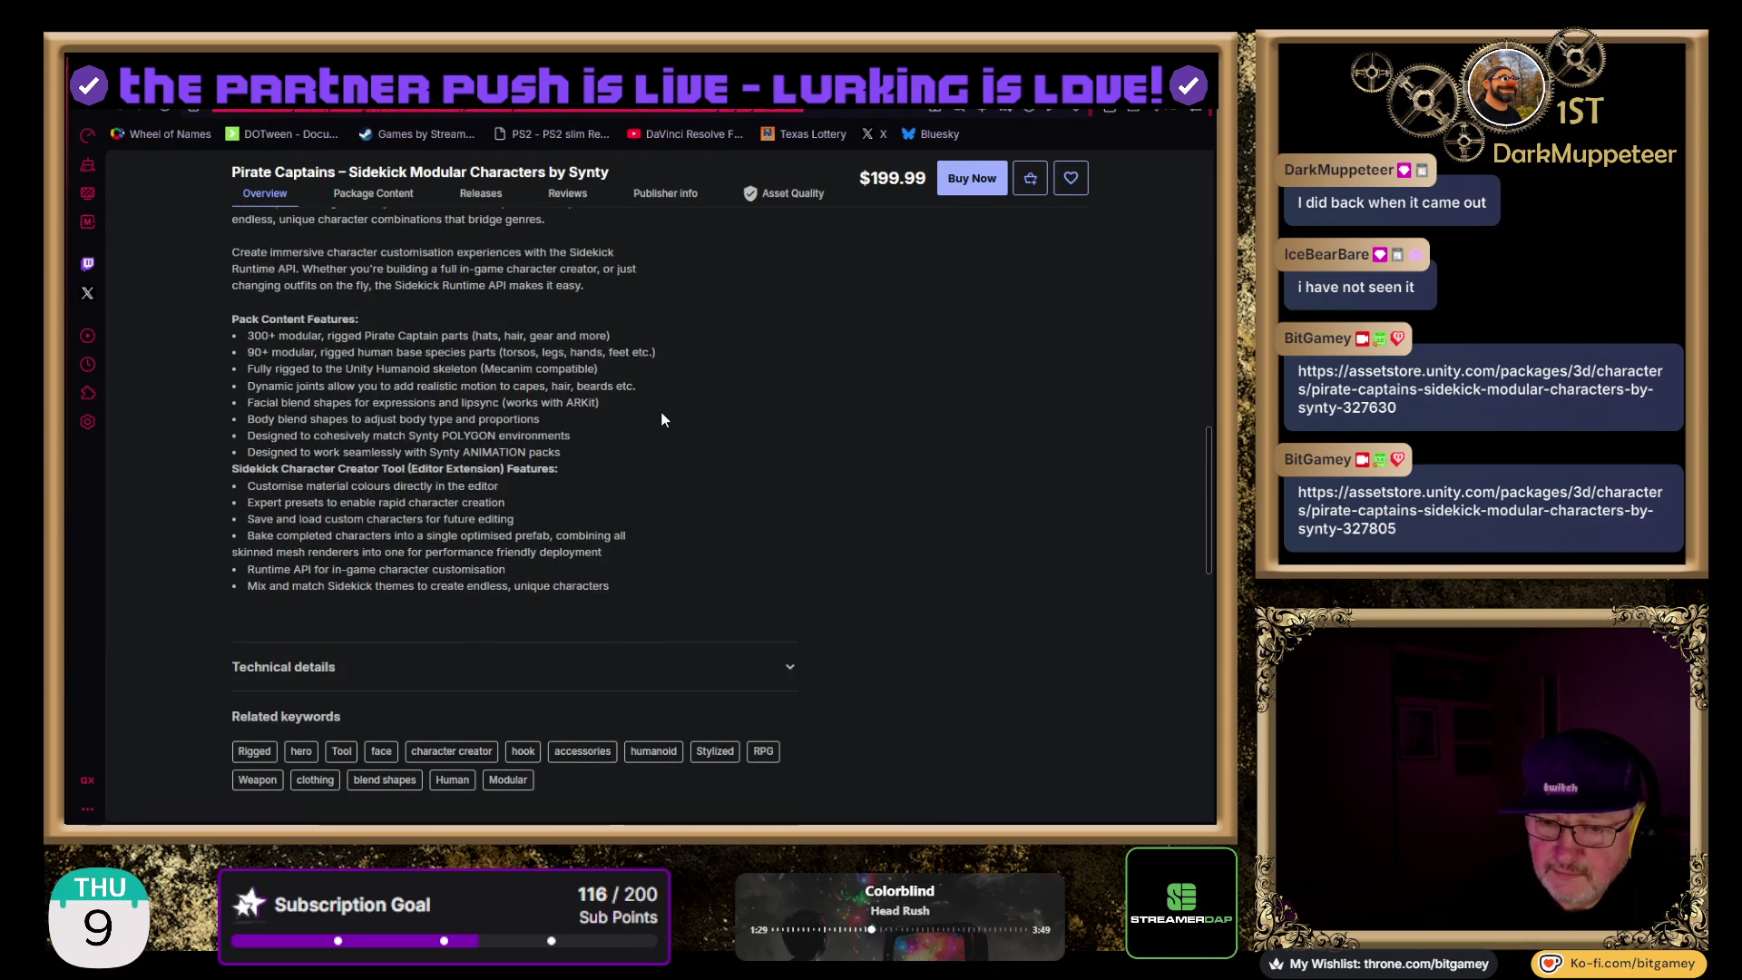
pyautogui.scroll(-1, 661, 412)
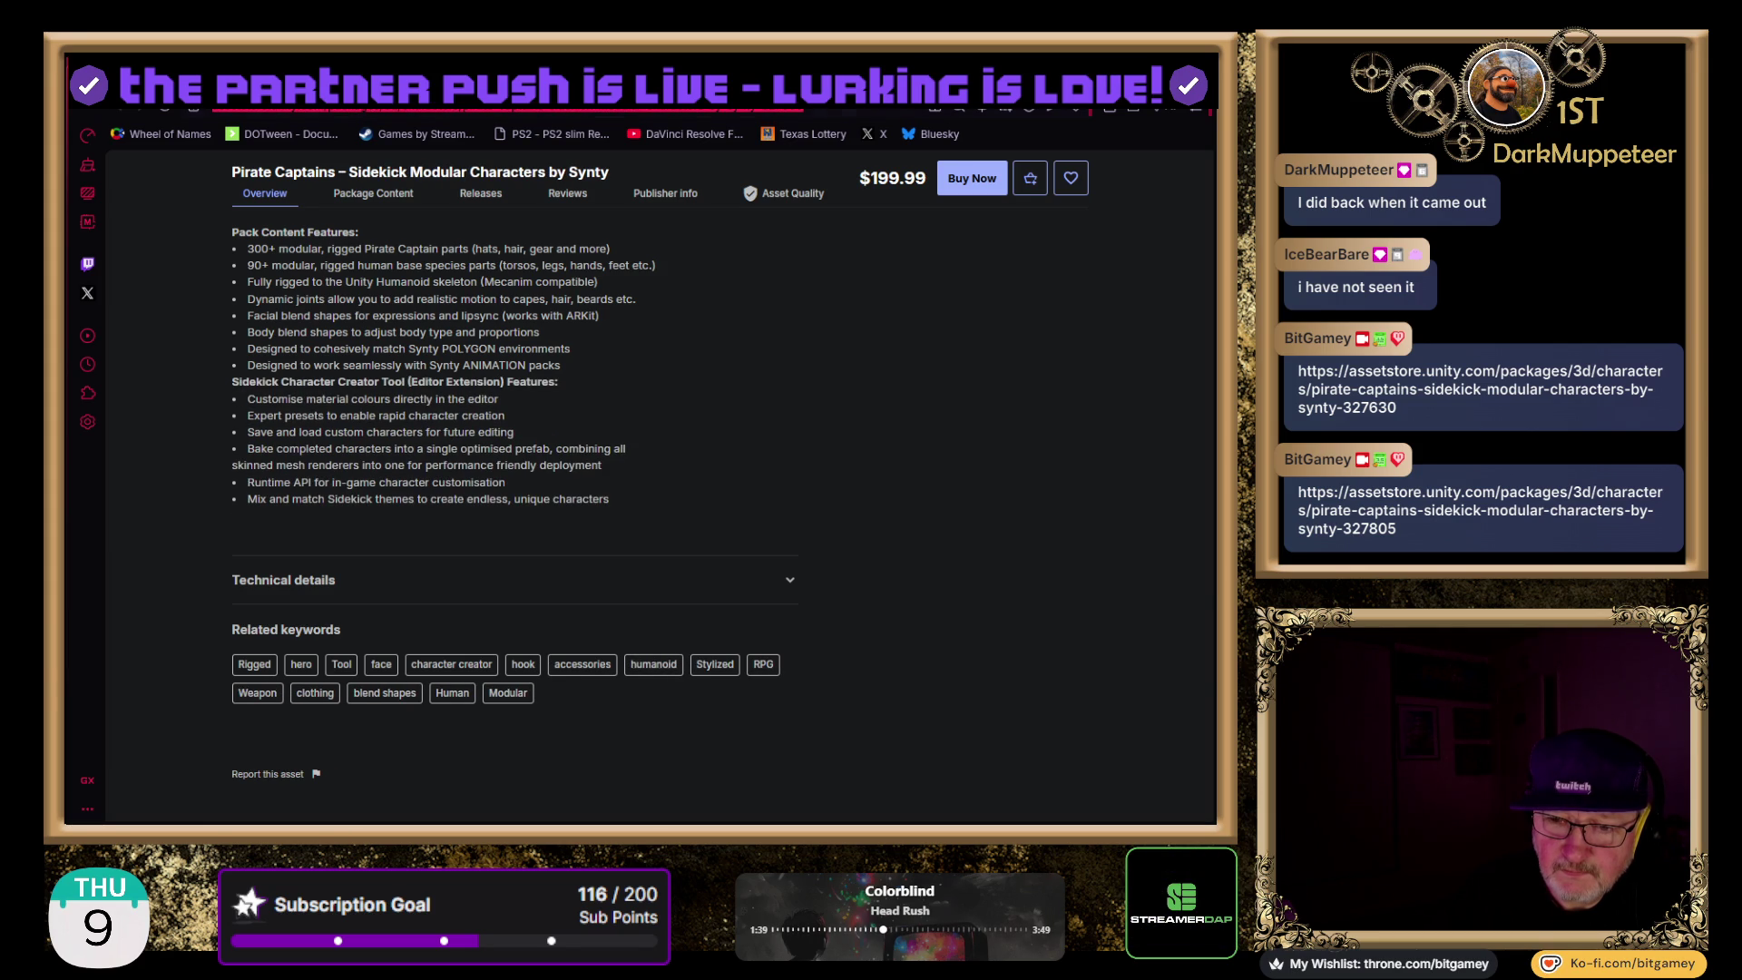
pyautogui.scroll(4, 415, 455)
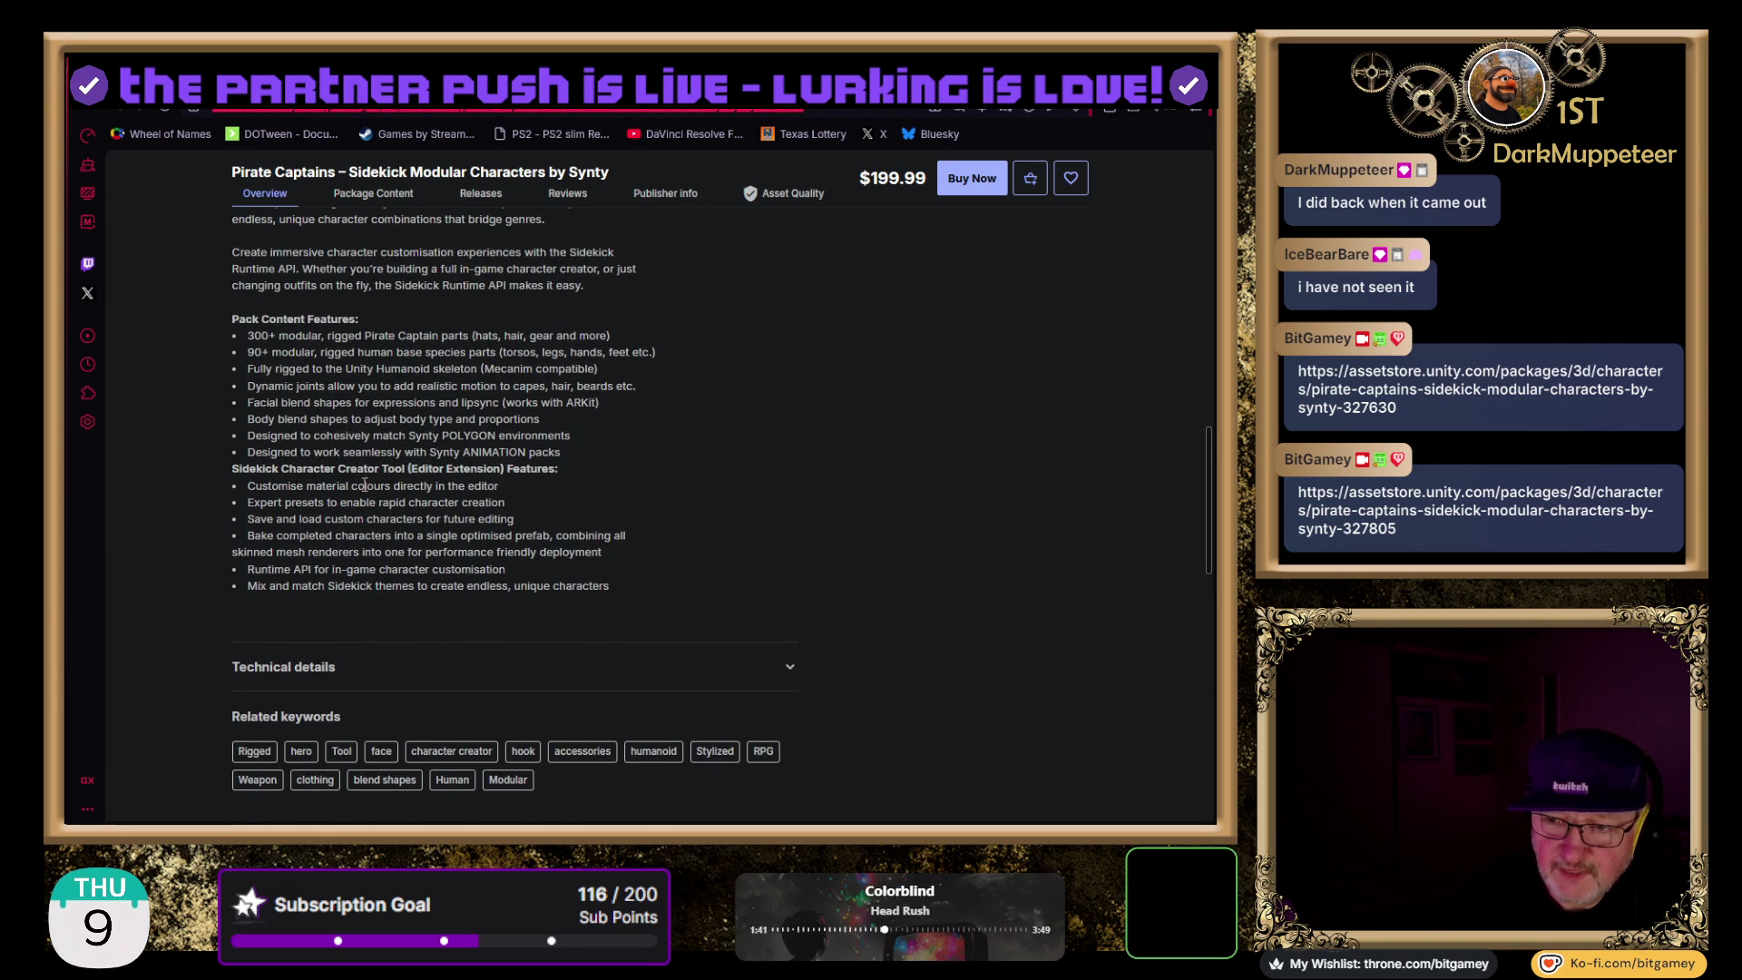
pyautogui.scroll(3, 364, 486)
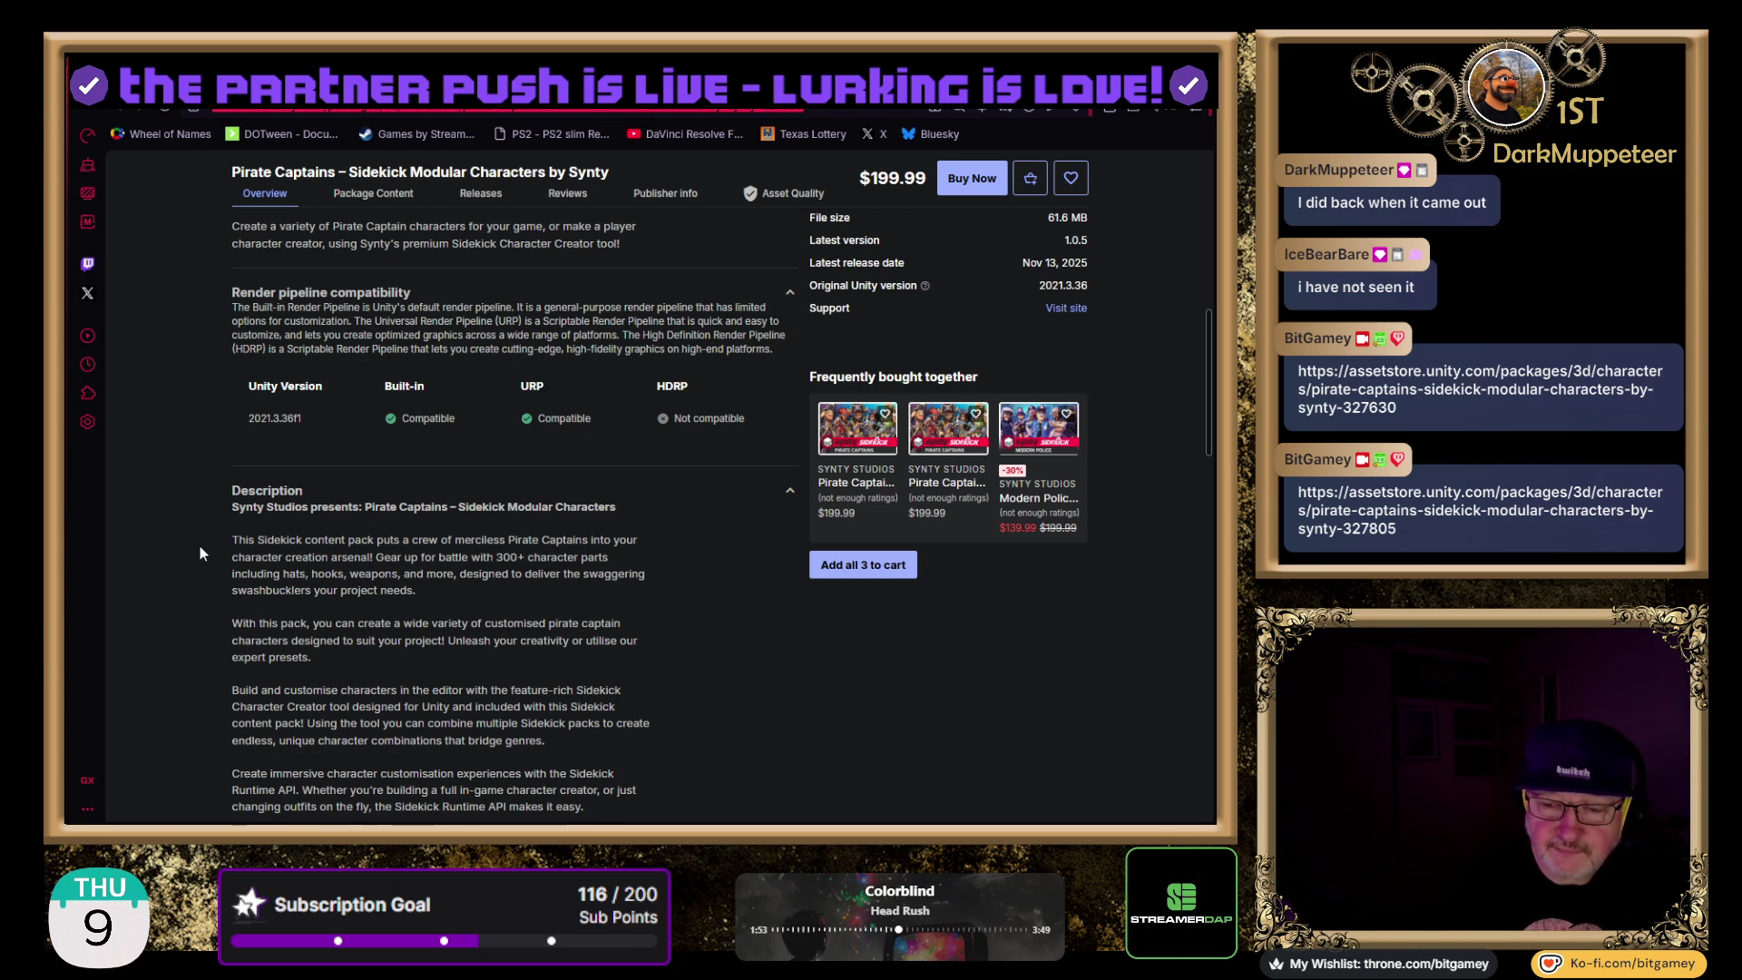
# - Show the v1.0.6 package contents: 61.4 MB, 458 files in a Synty folder tree
pyautogui.scroll(2, 388, 526)
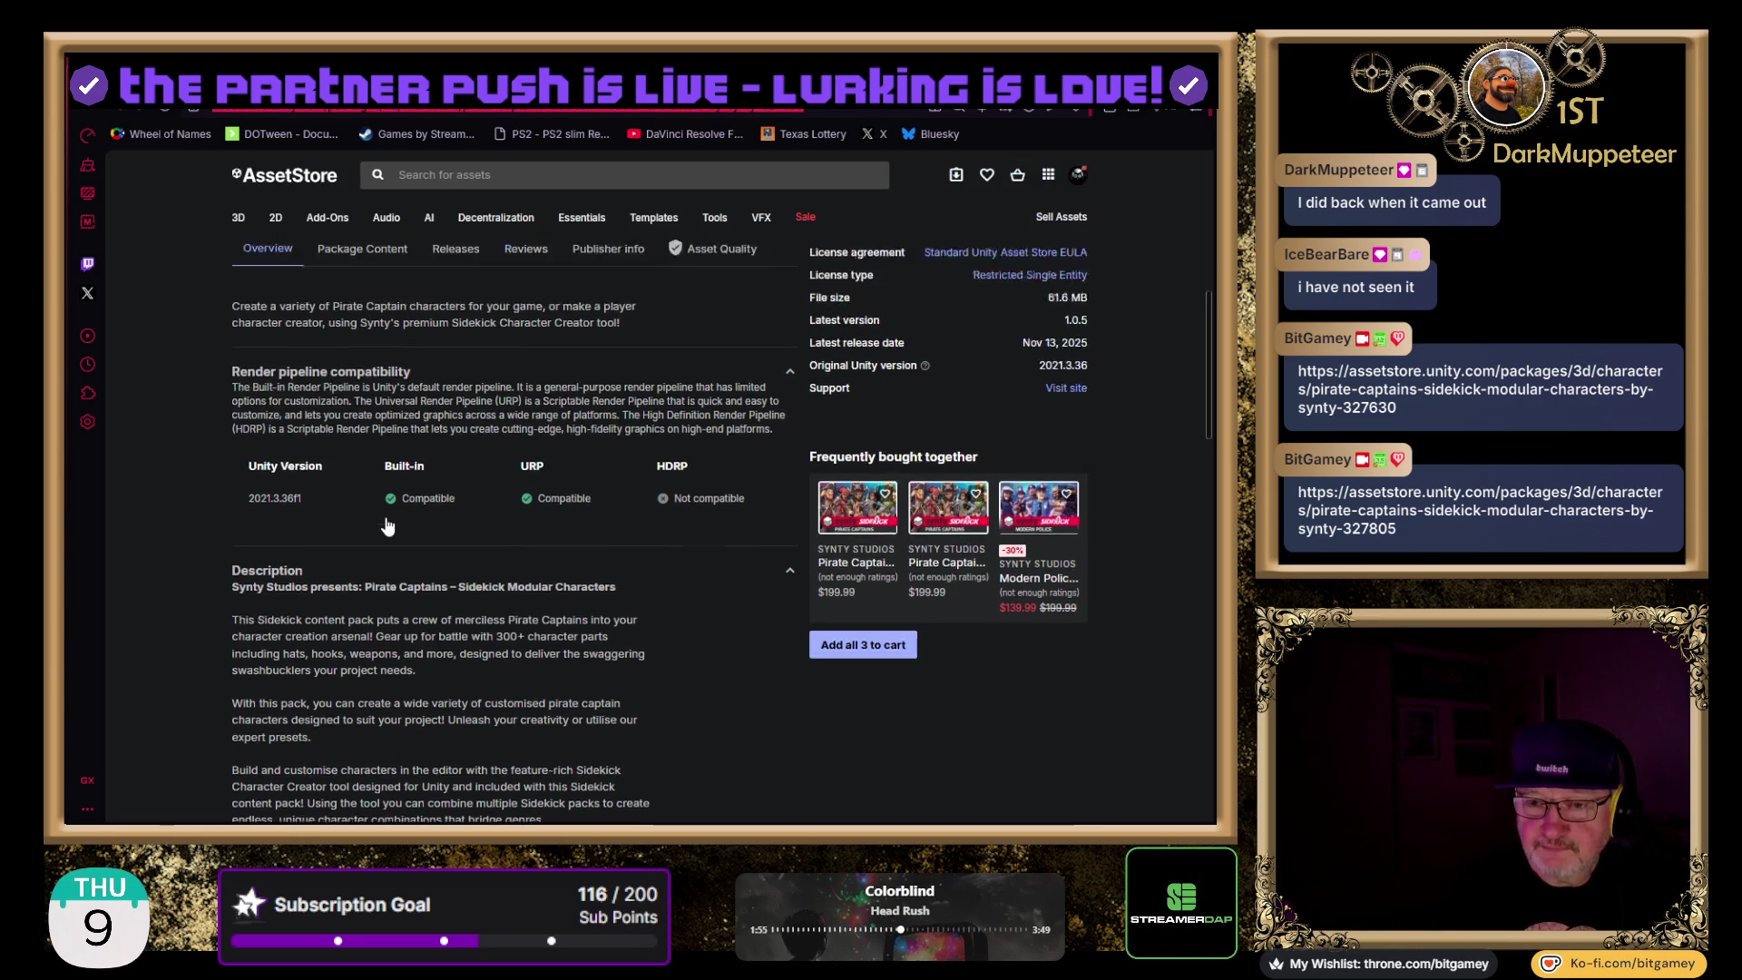
pyautogui.click(351, 322)
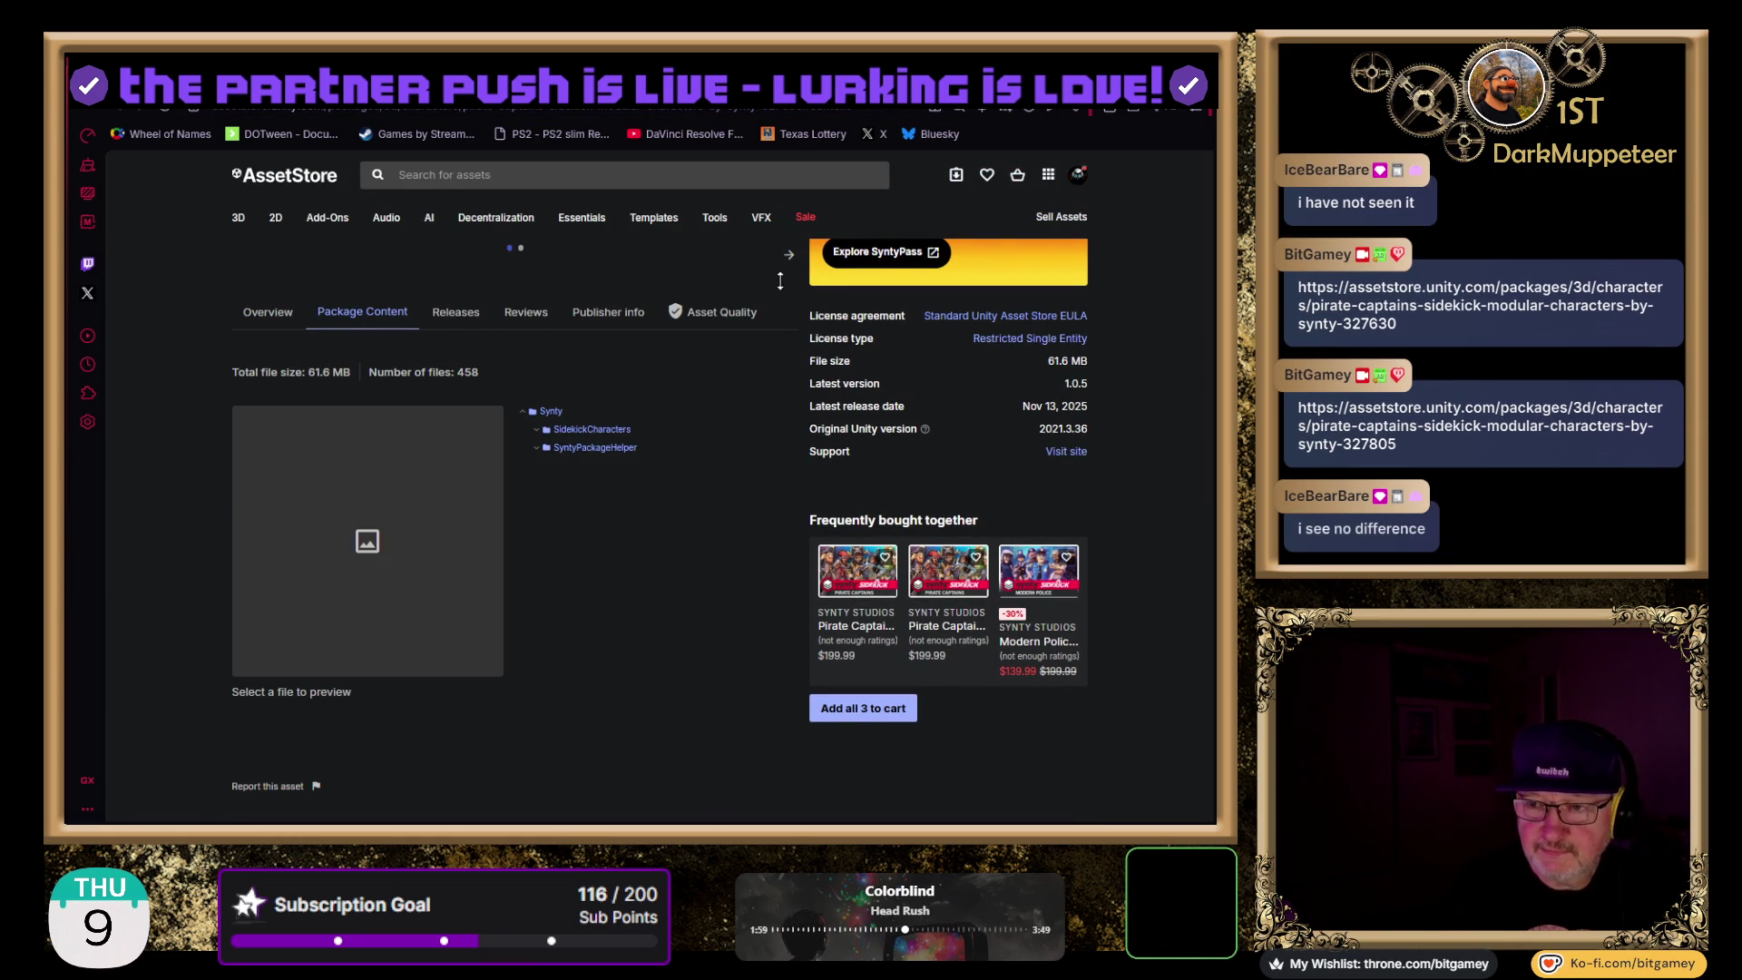
pyautogui.click(268, 312)
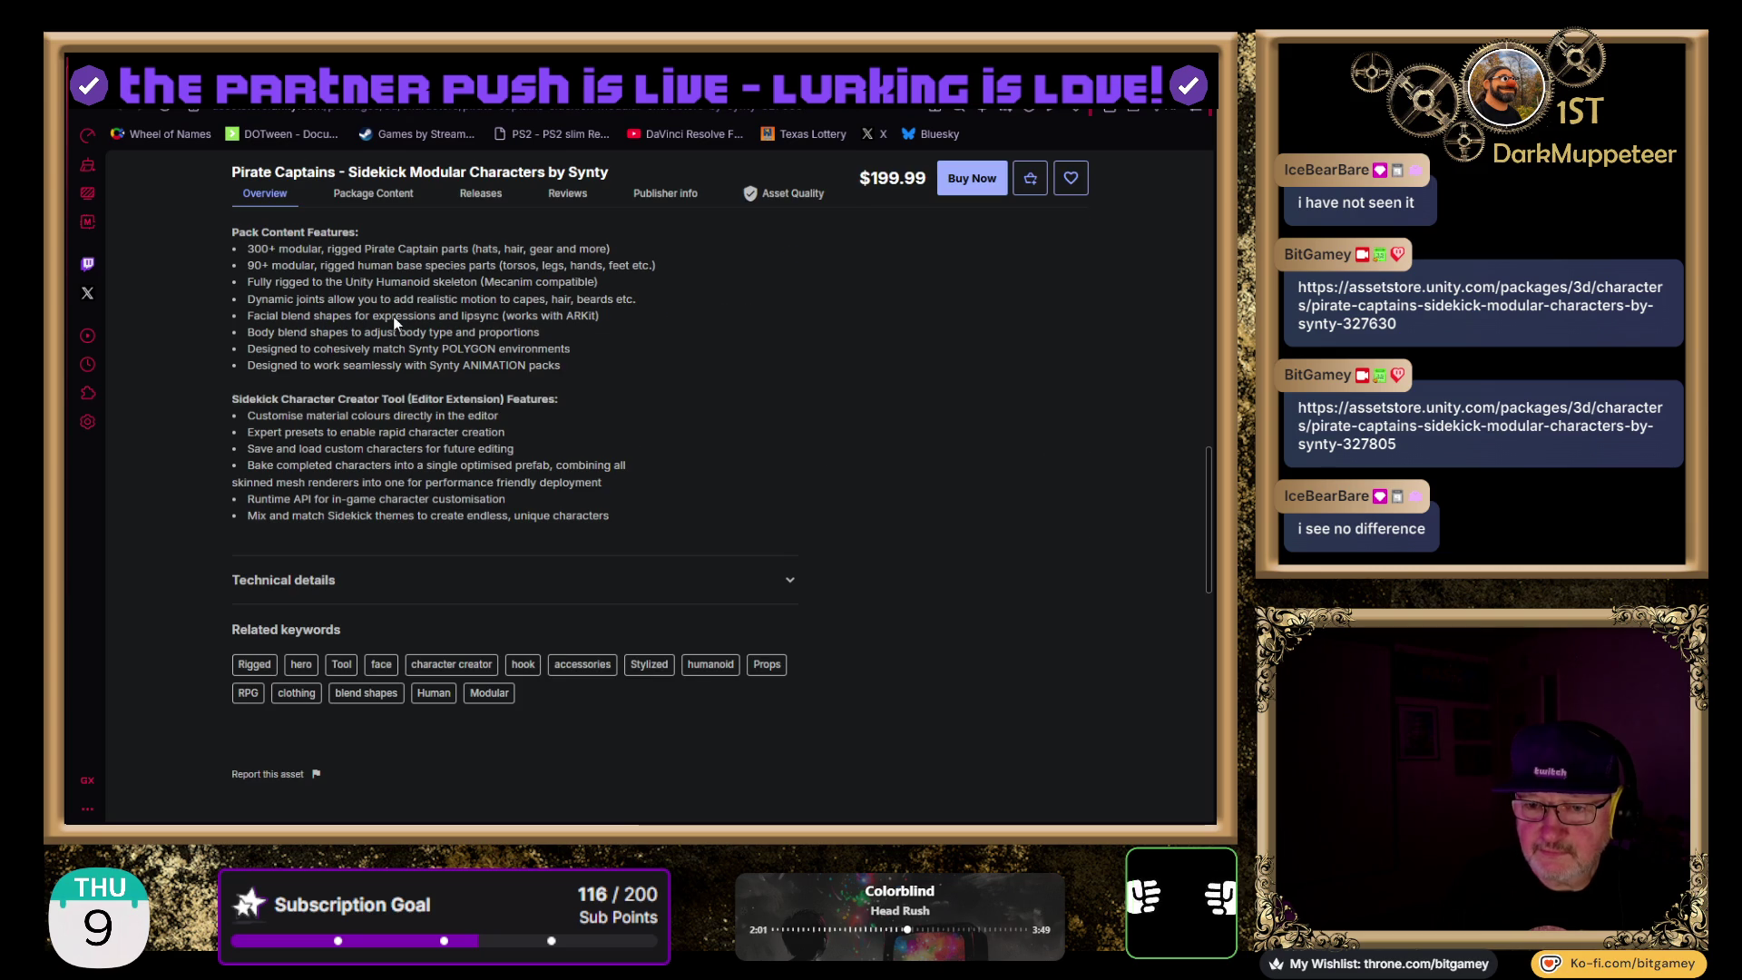
pyautogui.scroll(5, 402, 323)
pyautogui.click(375, 195)
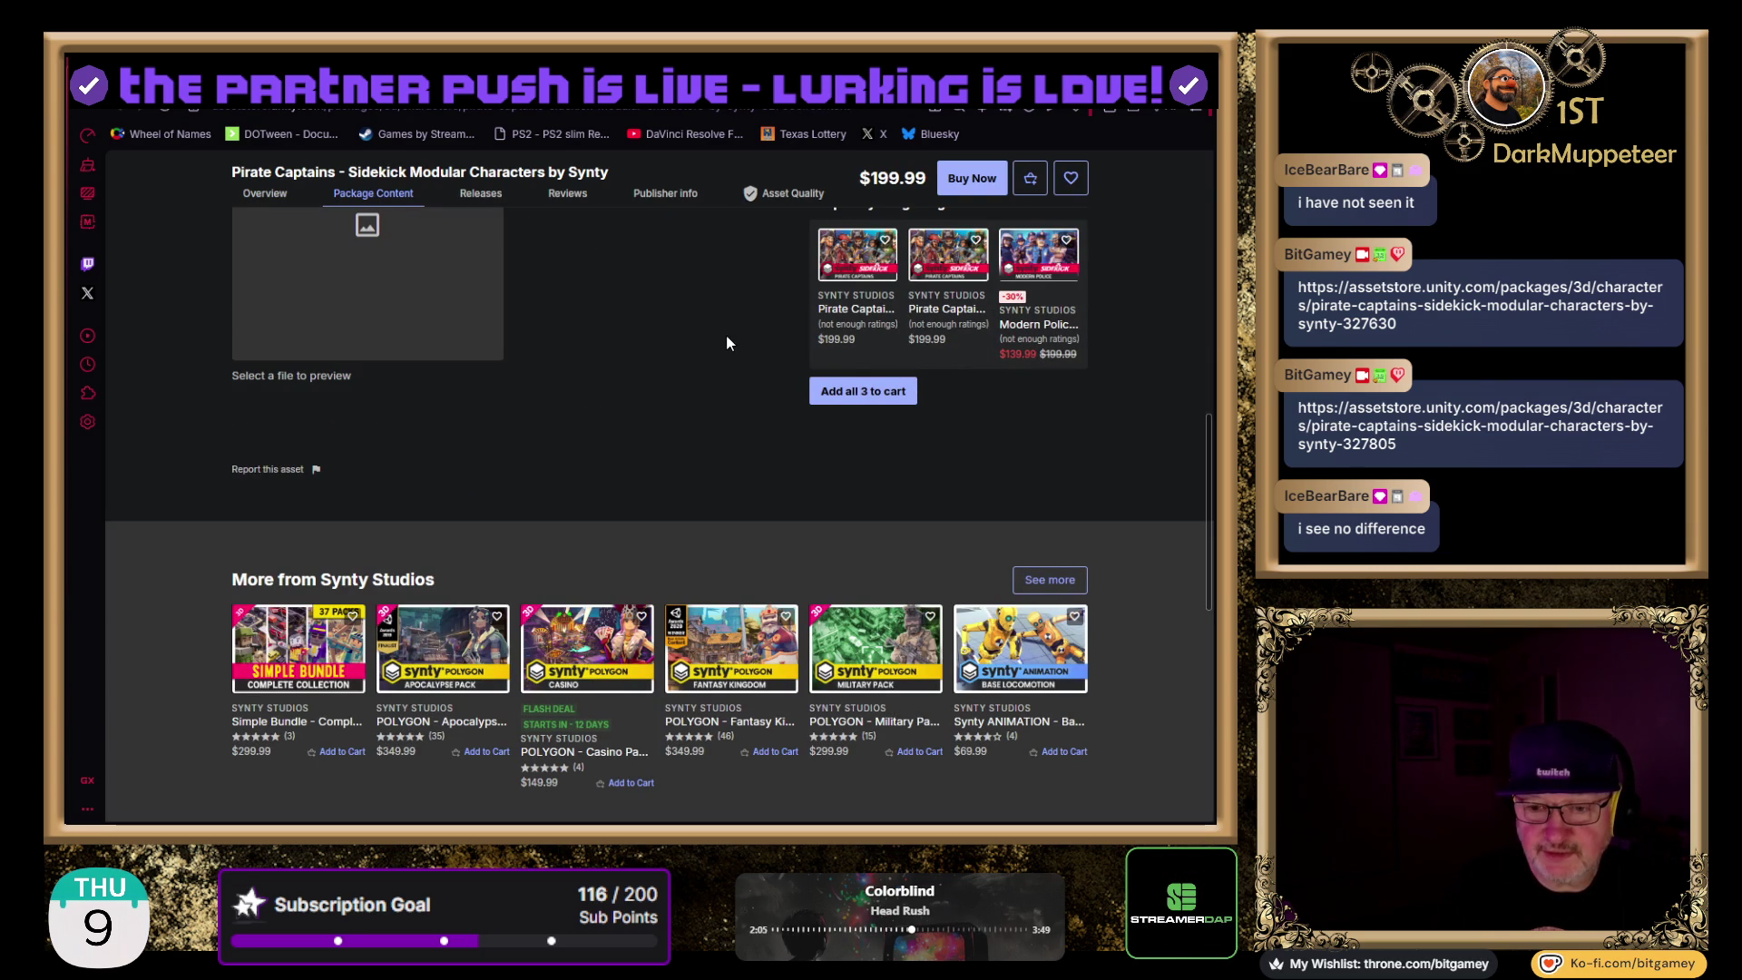
pyautogui.scroll(3, 1128, 380)
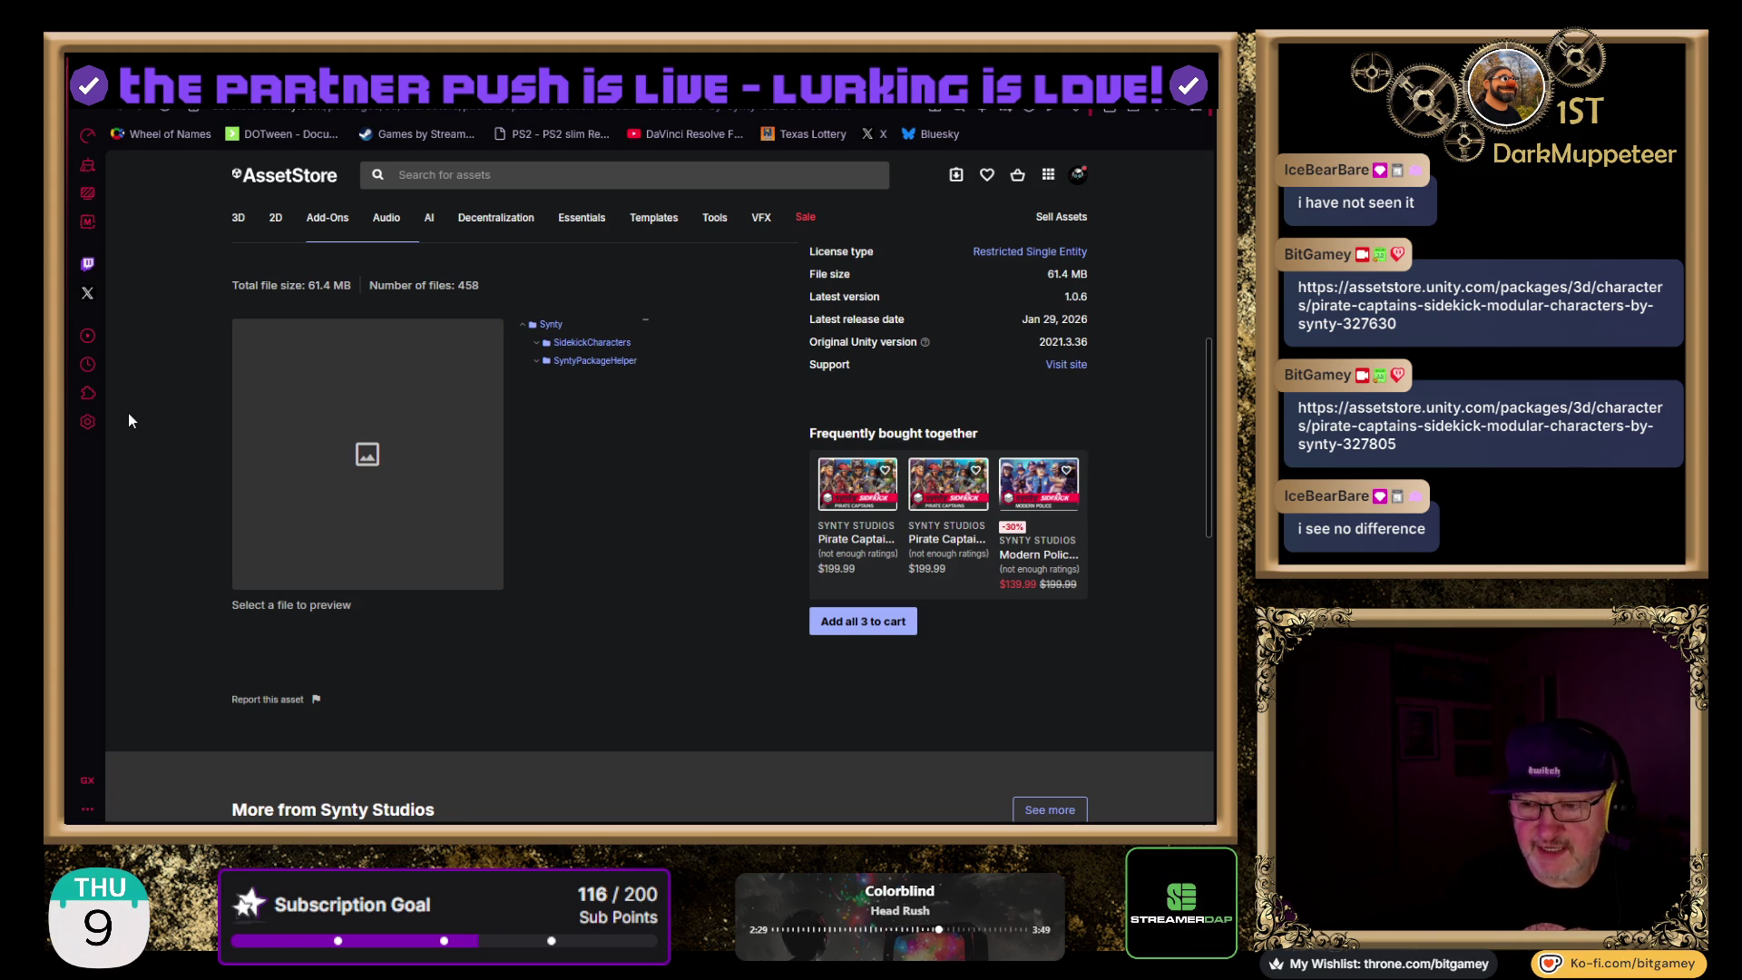
pyautogui.scroll(3, 128, 412)
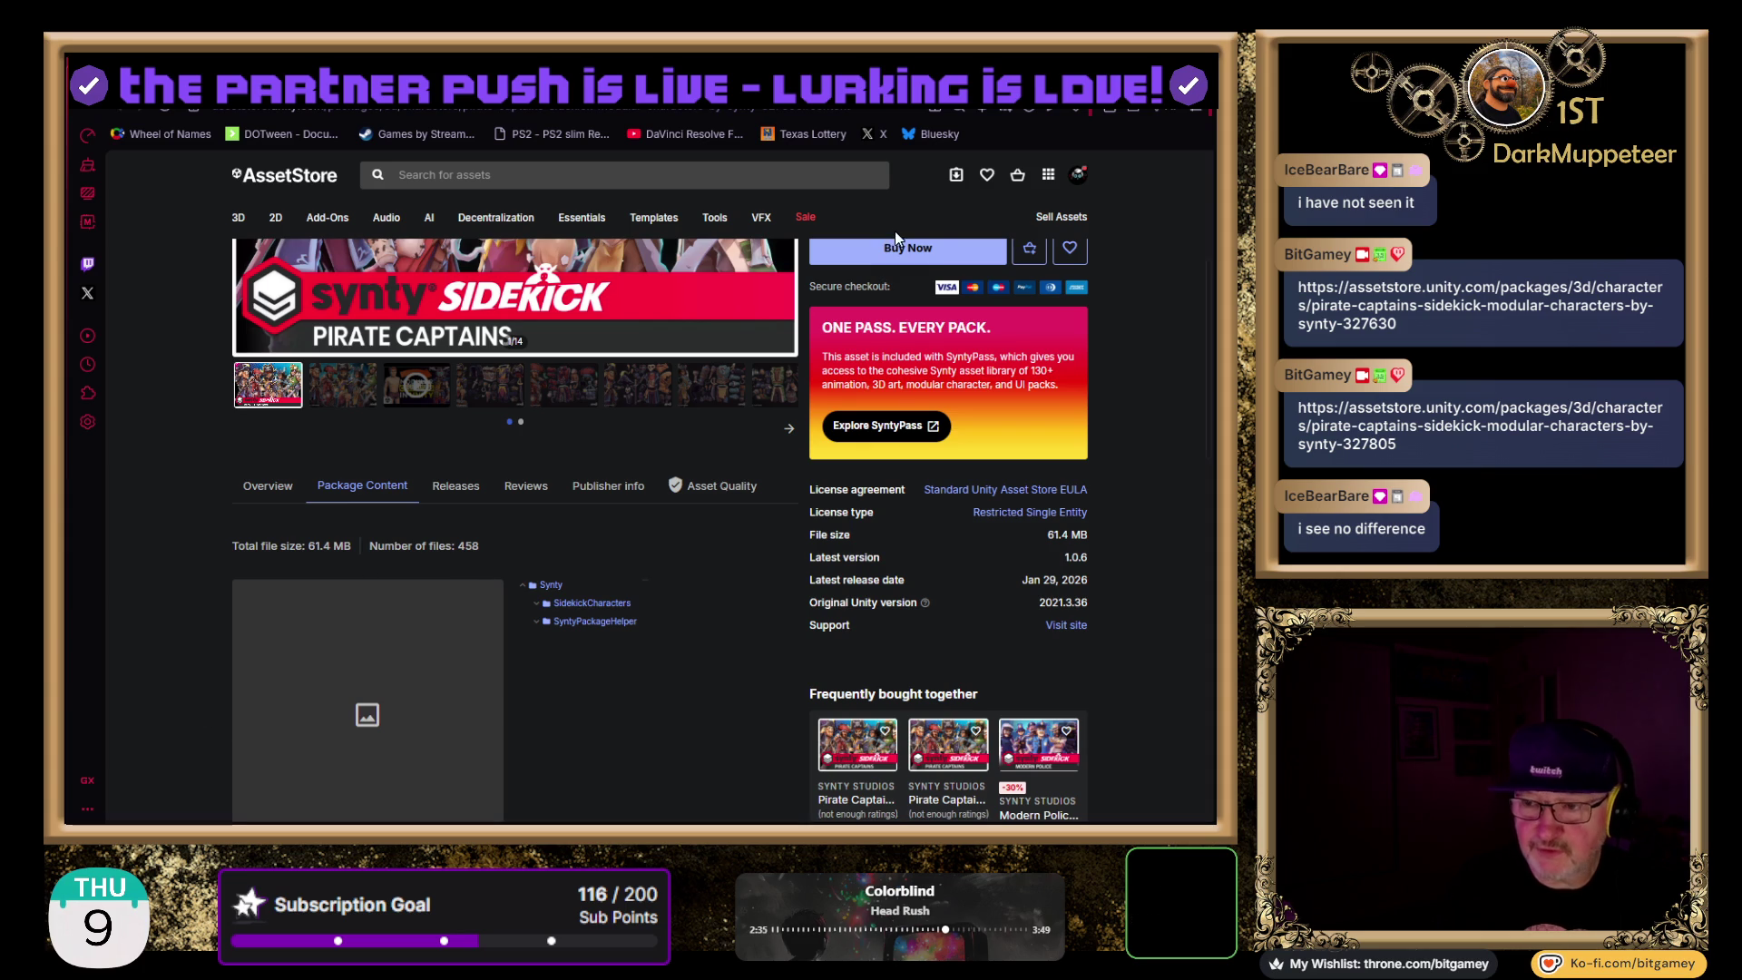
# - Compare both listings and show release notes for 1.0.5 and 1.0.6 (updated teeth blend shapes)
pyautogui.hotkey('ctrl', 'Tab')
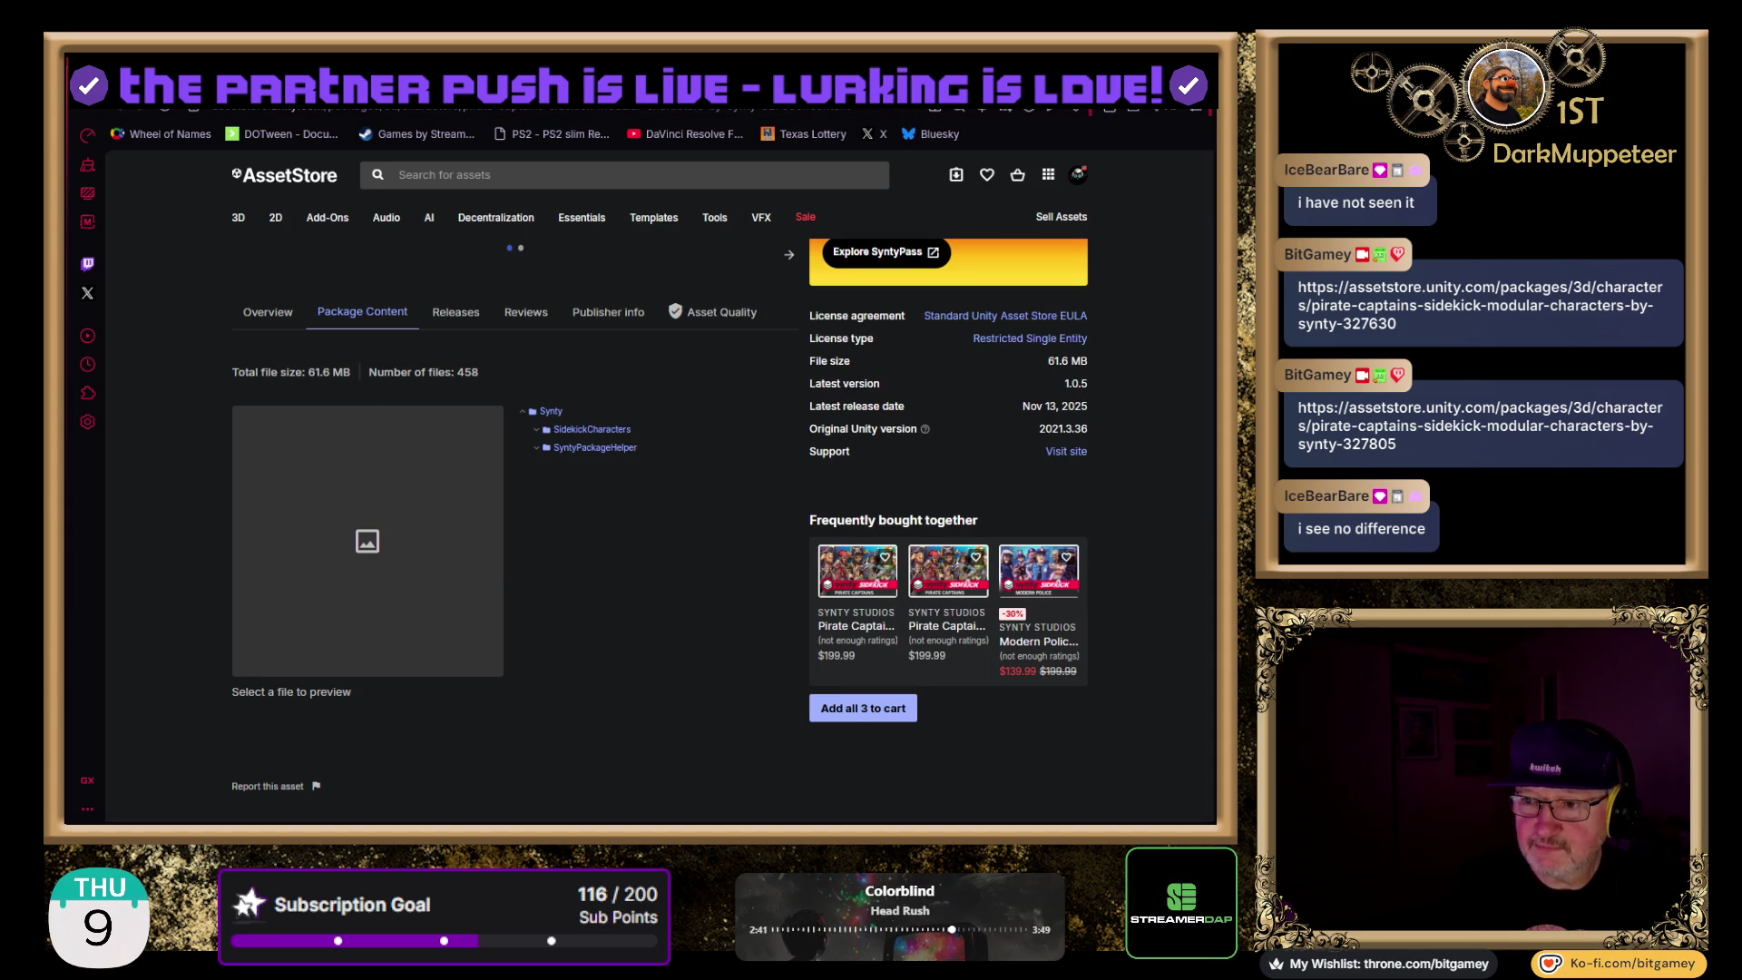
pyautogui.hotkey('ctrl', 'Tab')
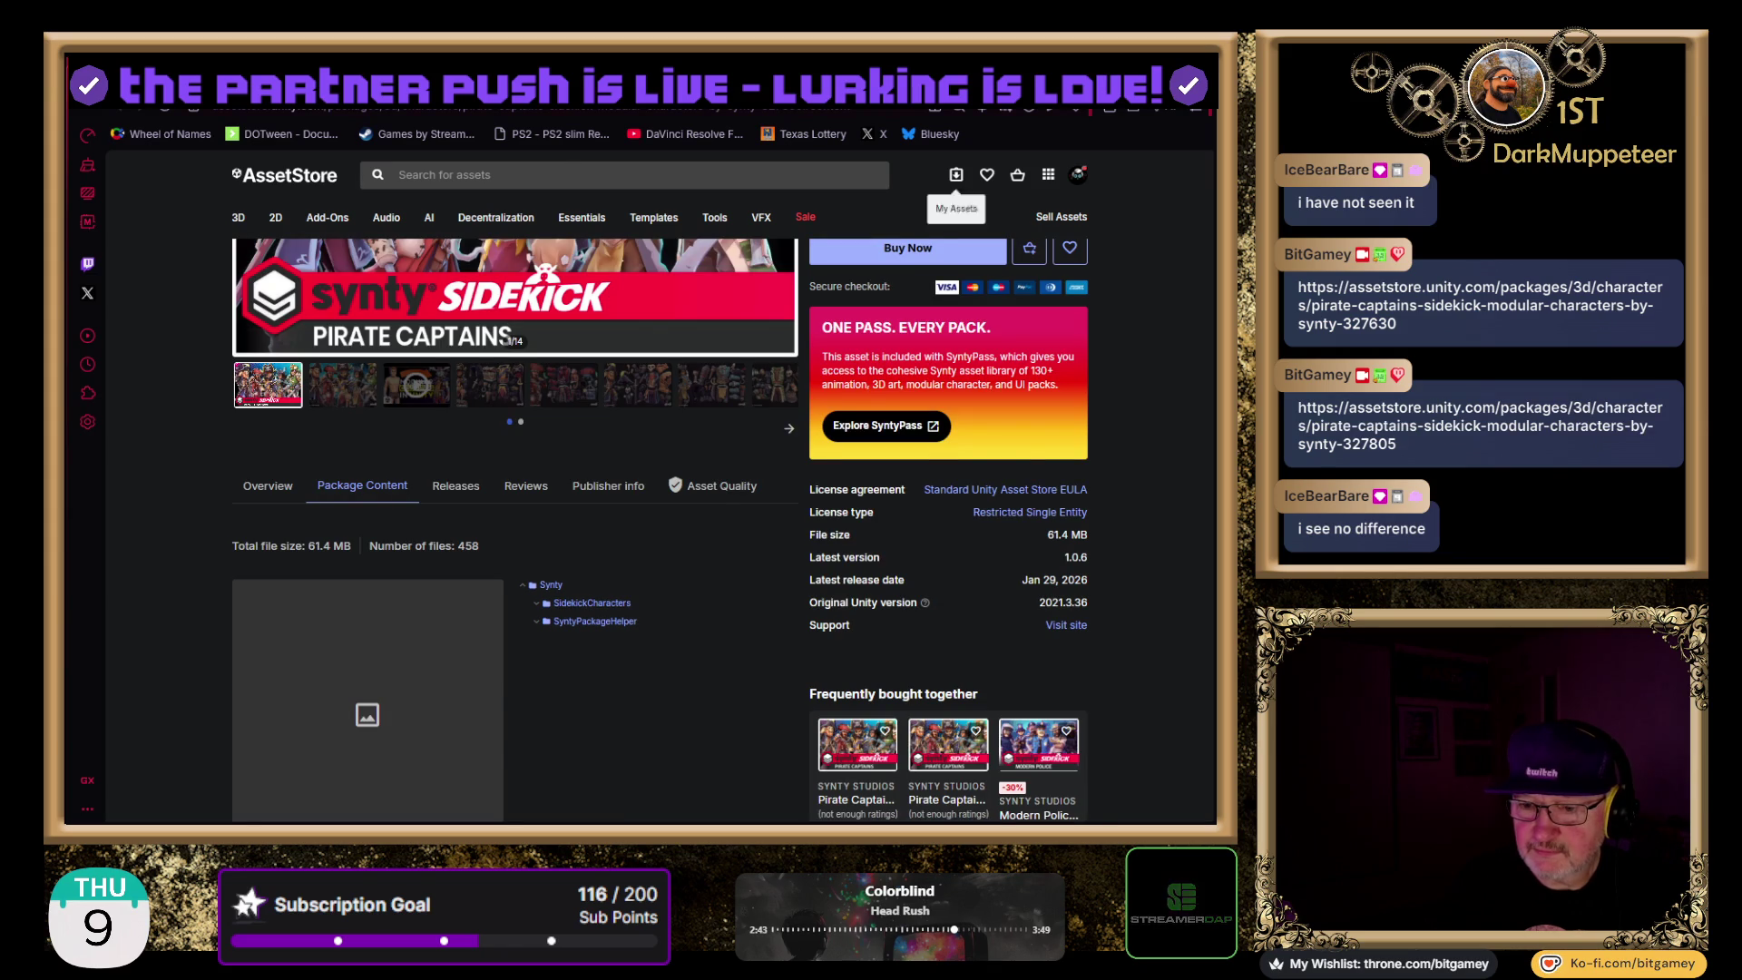
pyautogui.scroll(-3, 723, 458)
pyautogui.scroll(-1, 724, 457)
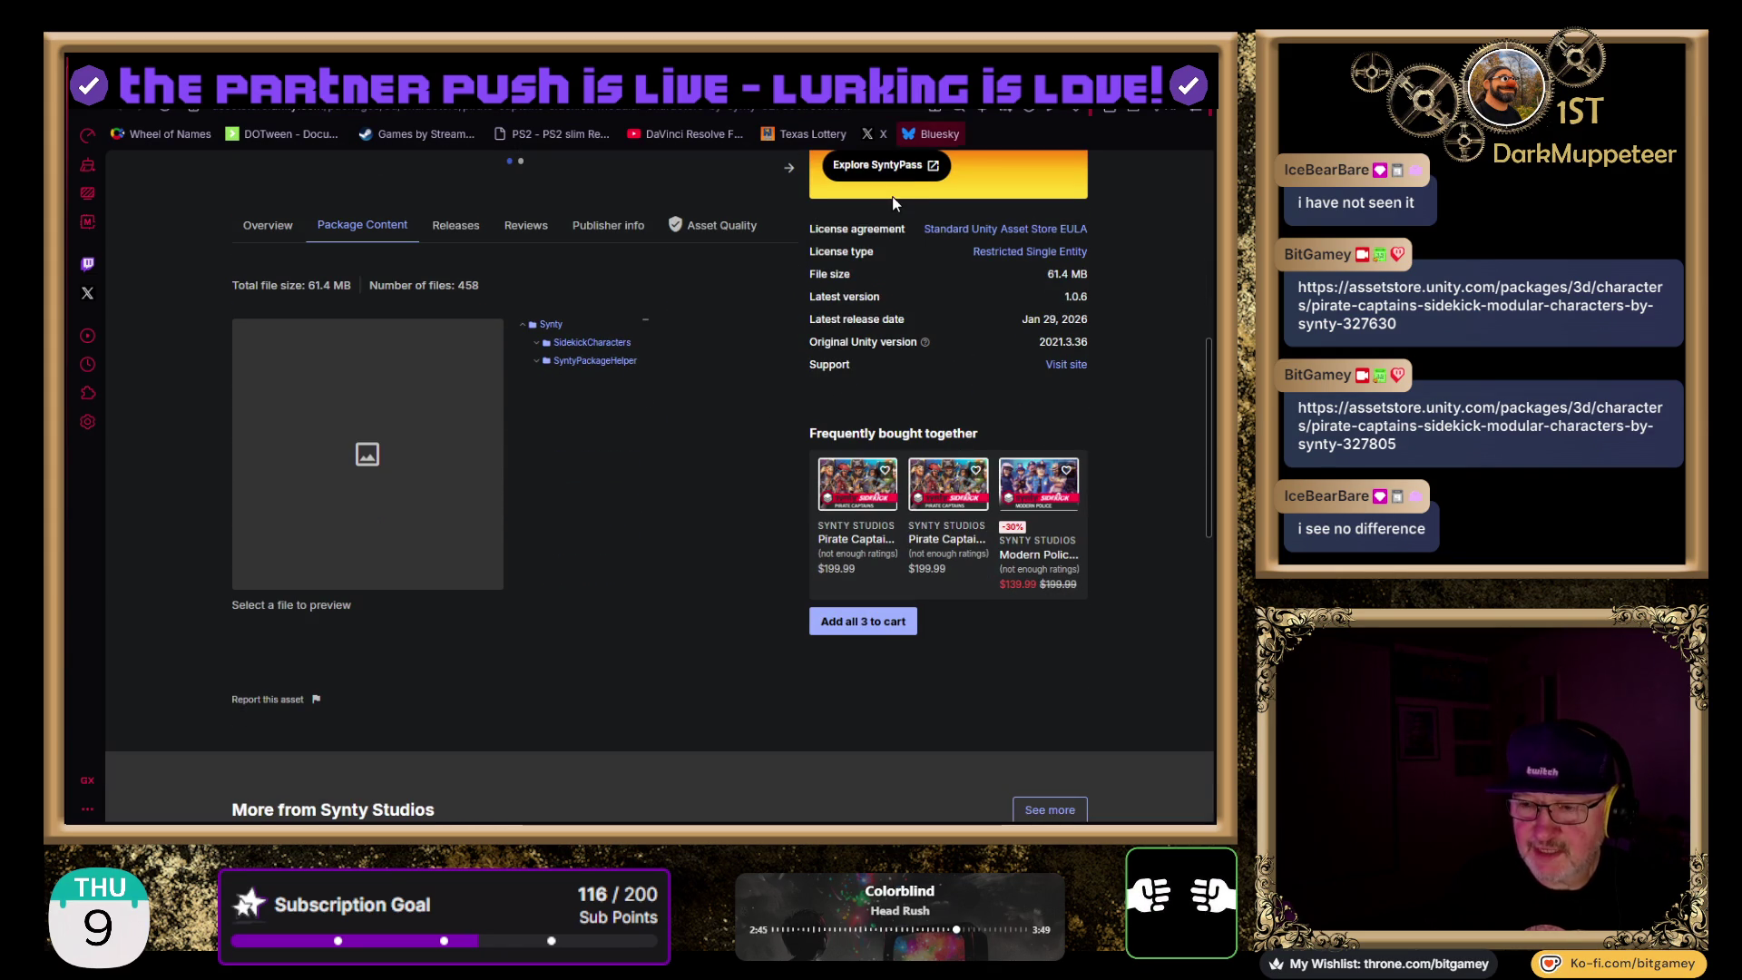
pyautogui.hotkey('ctrl', 'Tab')
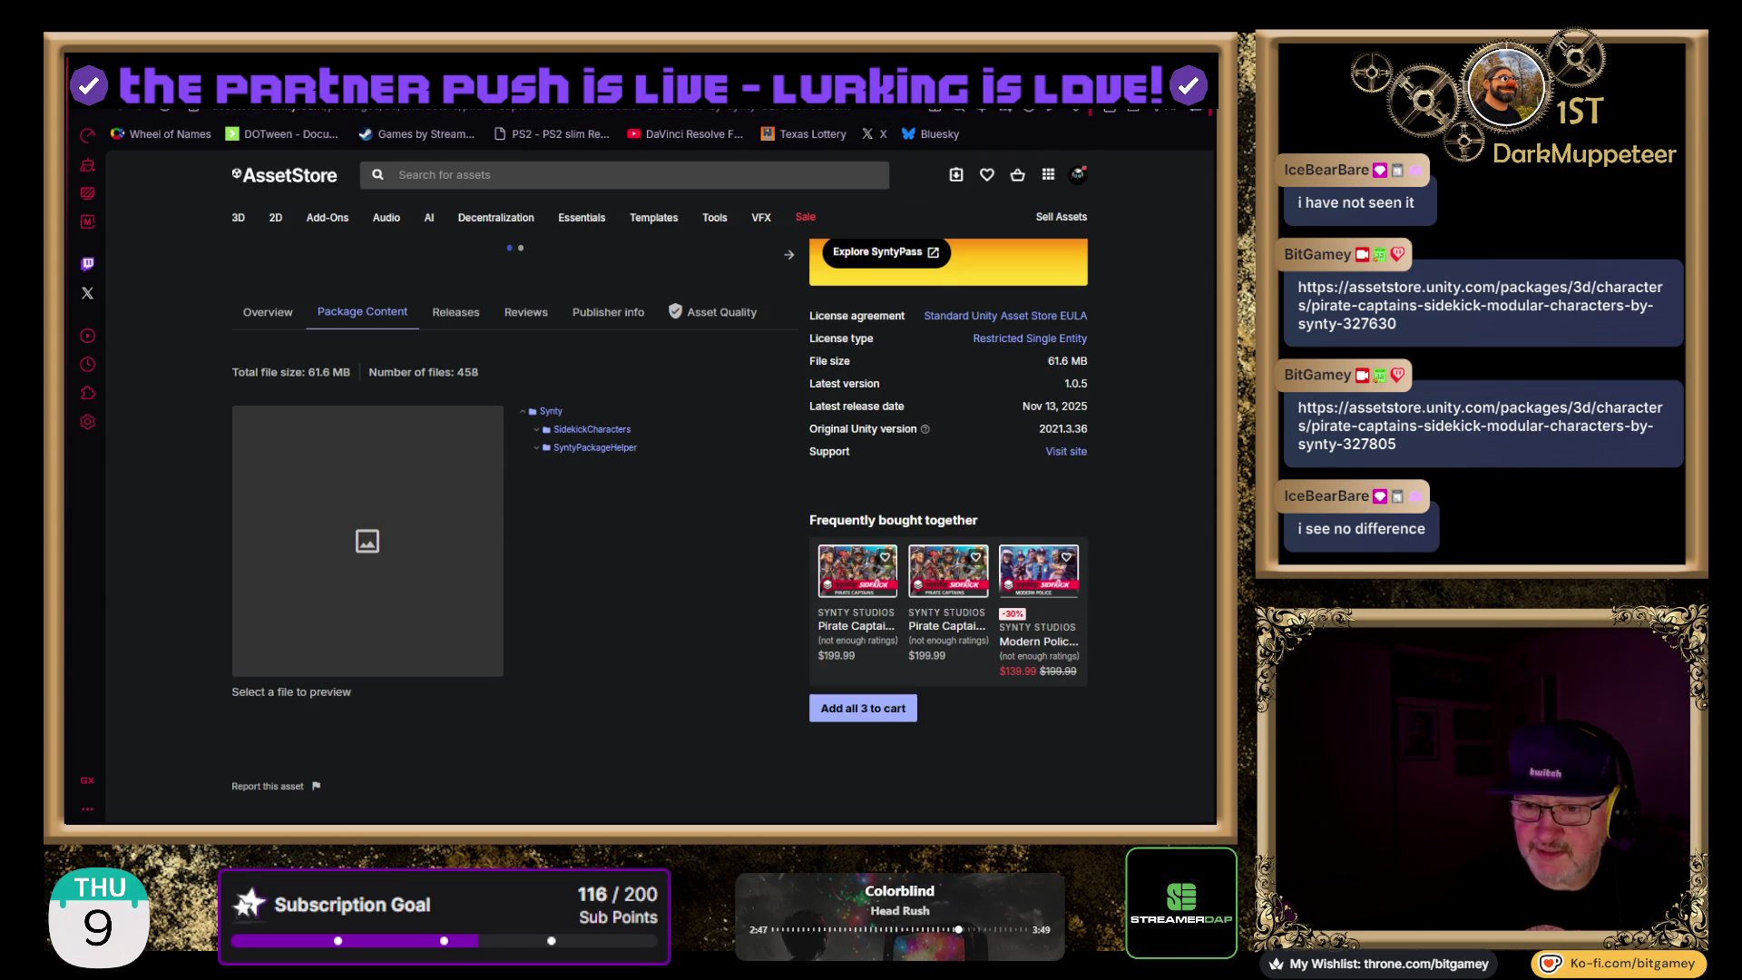
pyautogui.click(462, 327)
pyautogui.hotkey('ctrl', 'Tab')
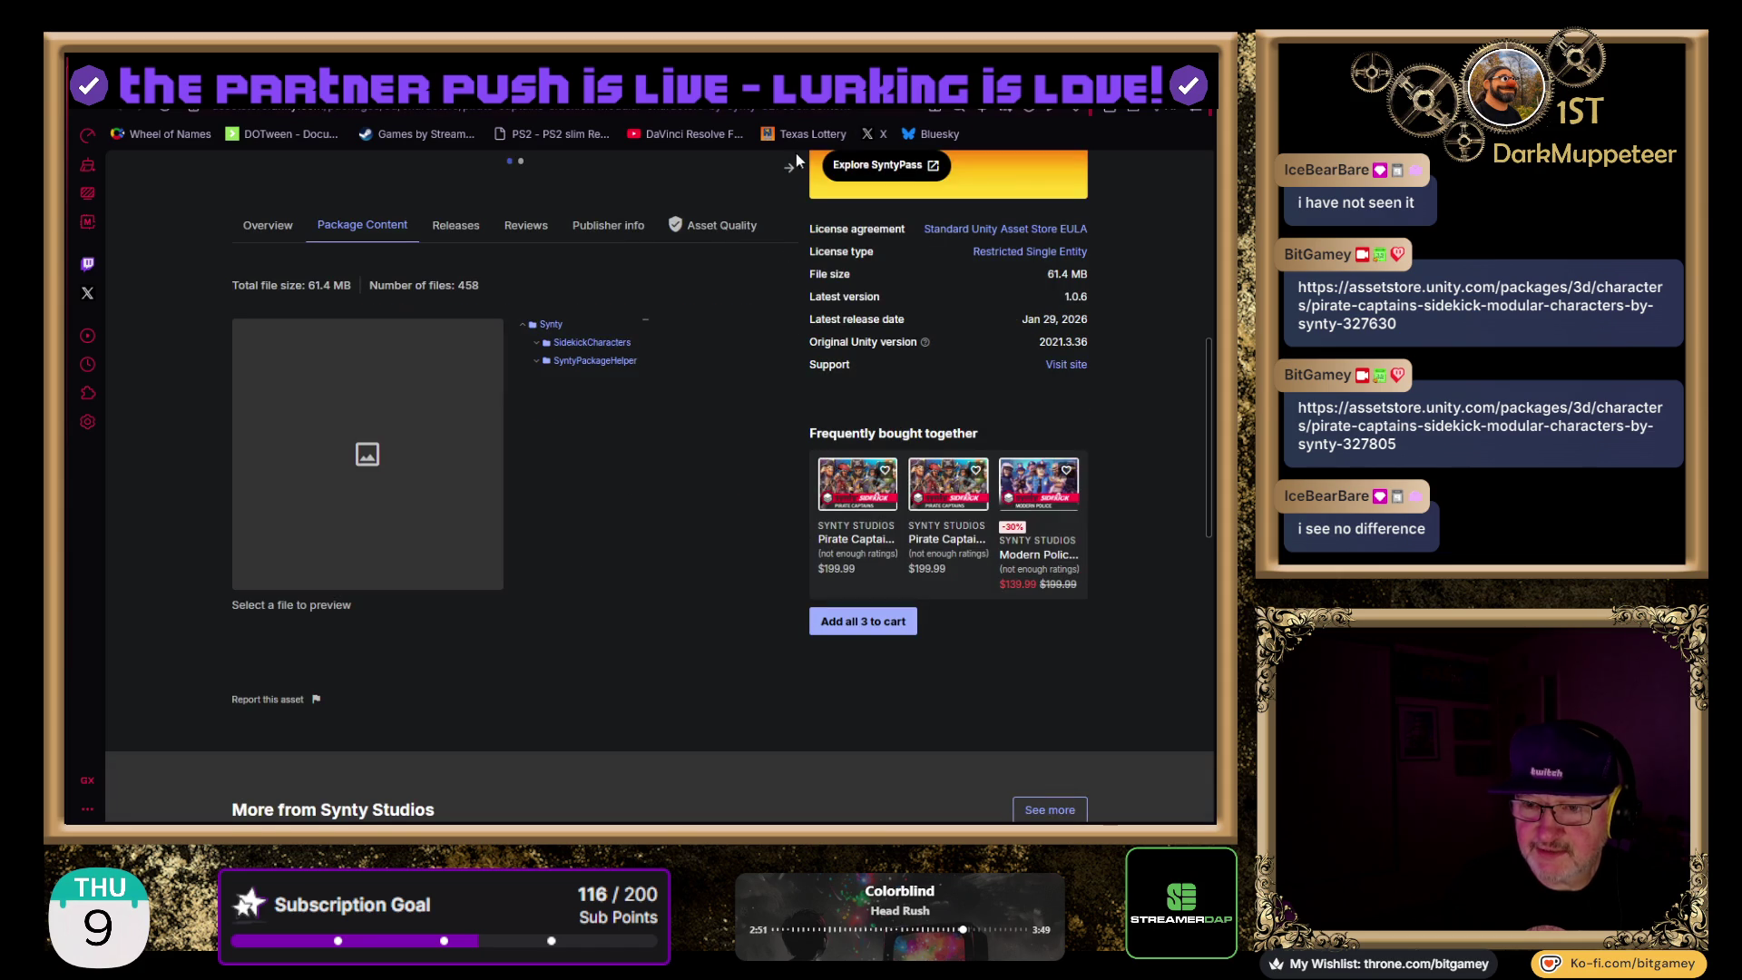
pyautogui.click(454, 228)
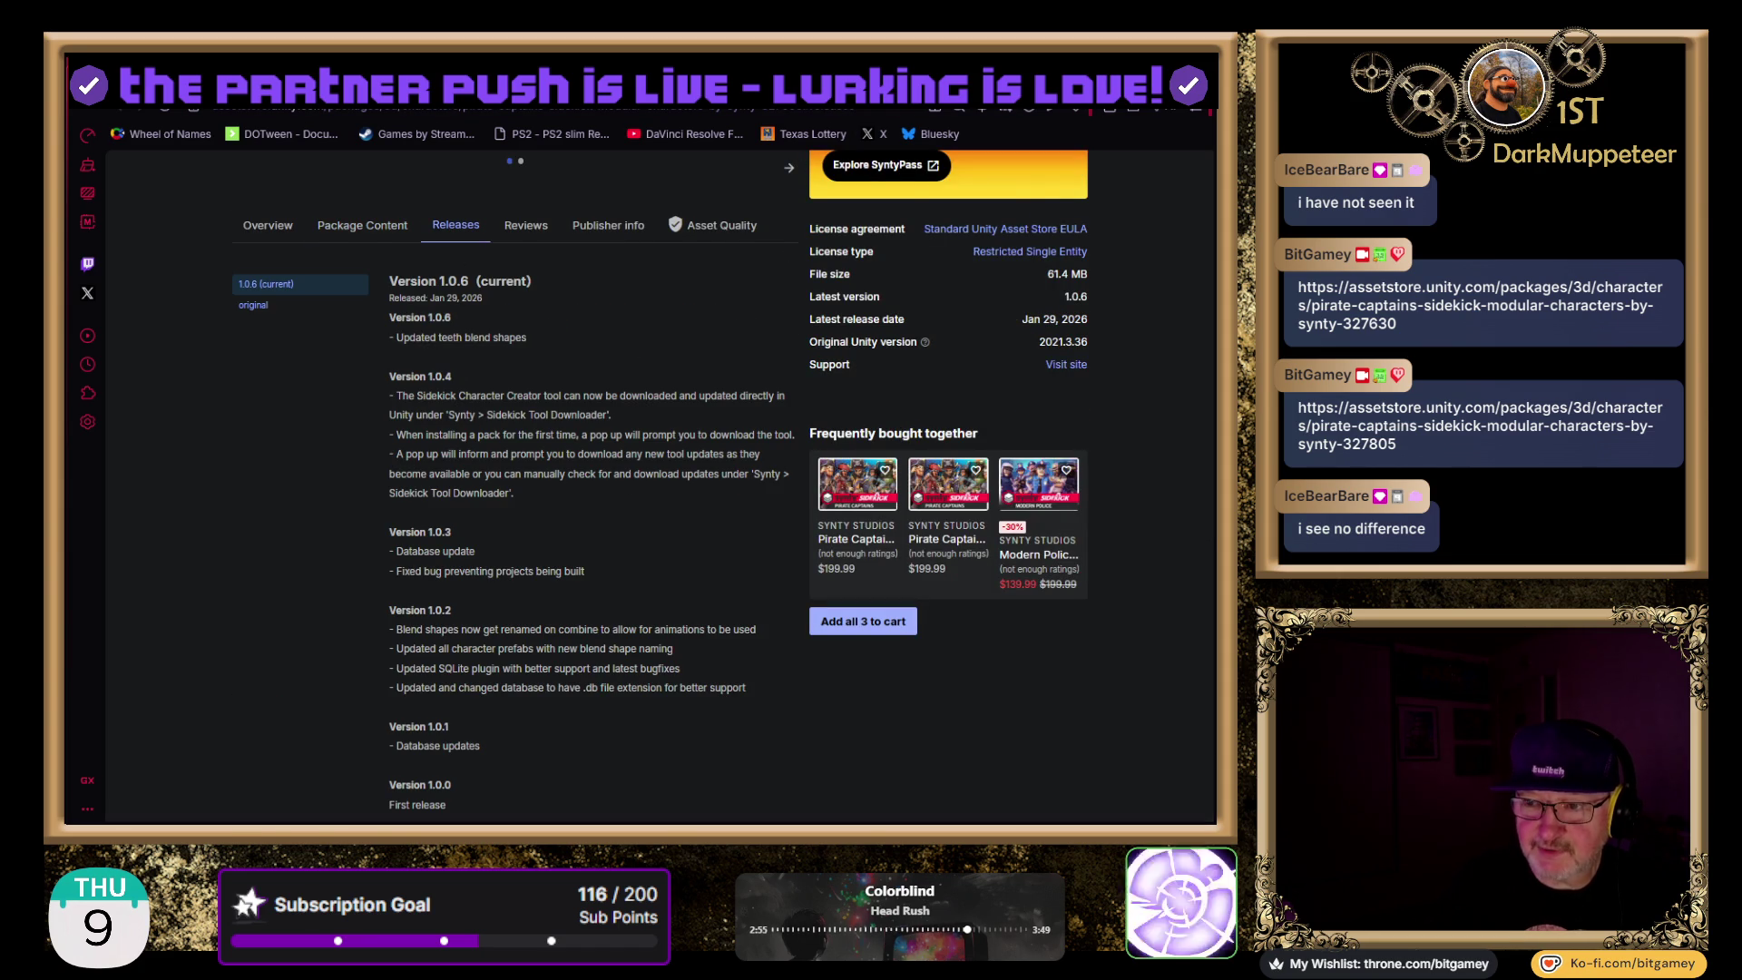
pyautogui.hotkey('ctrl', 'Tab')
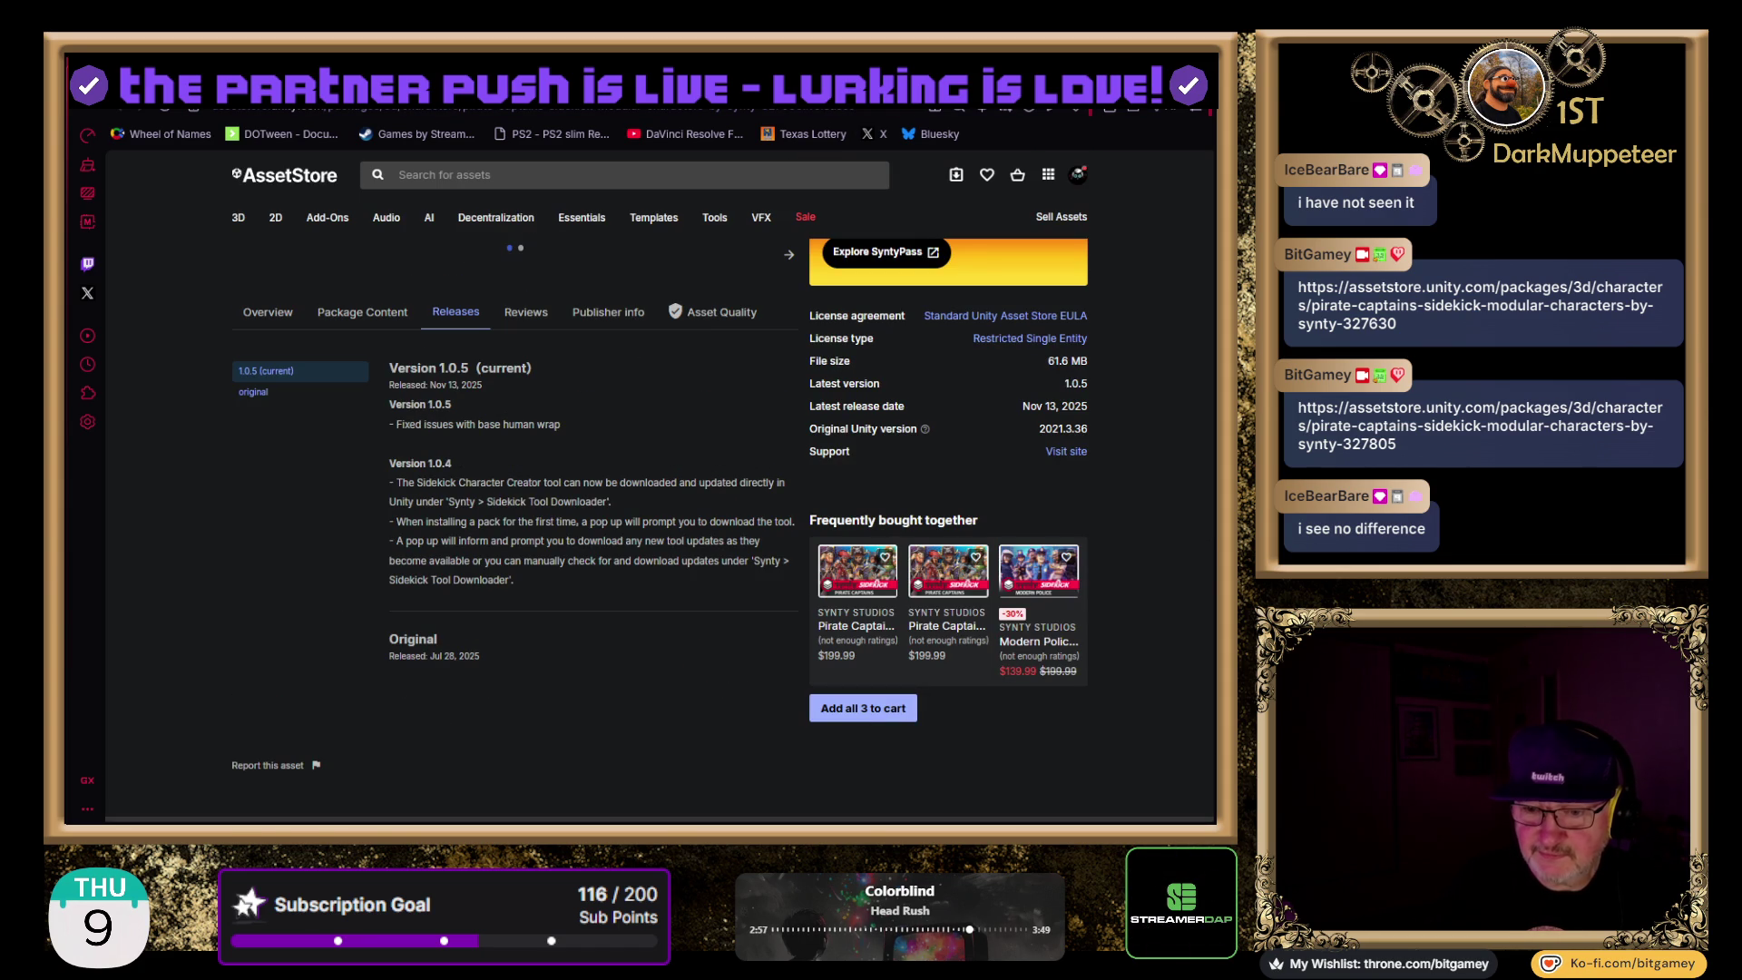
pyautogui.hotkey('ctrl', 'Tab')
pyautogui.scroll(-3, 511, 620)
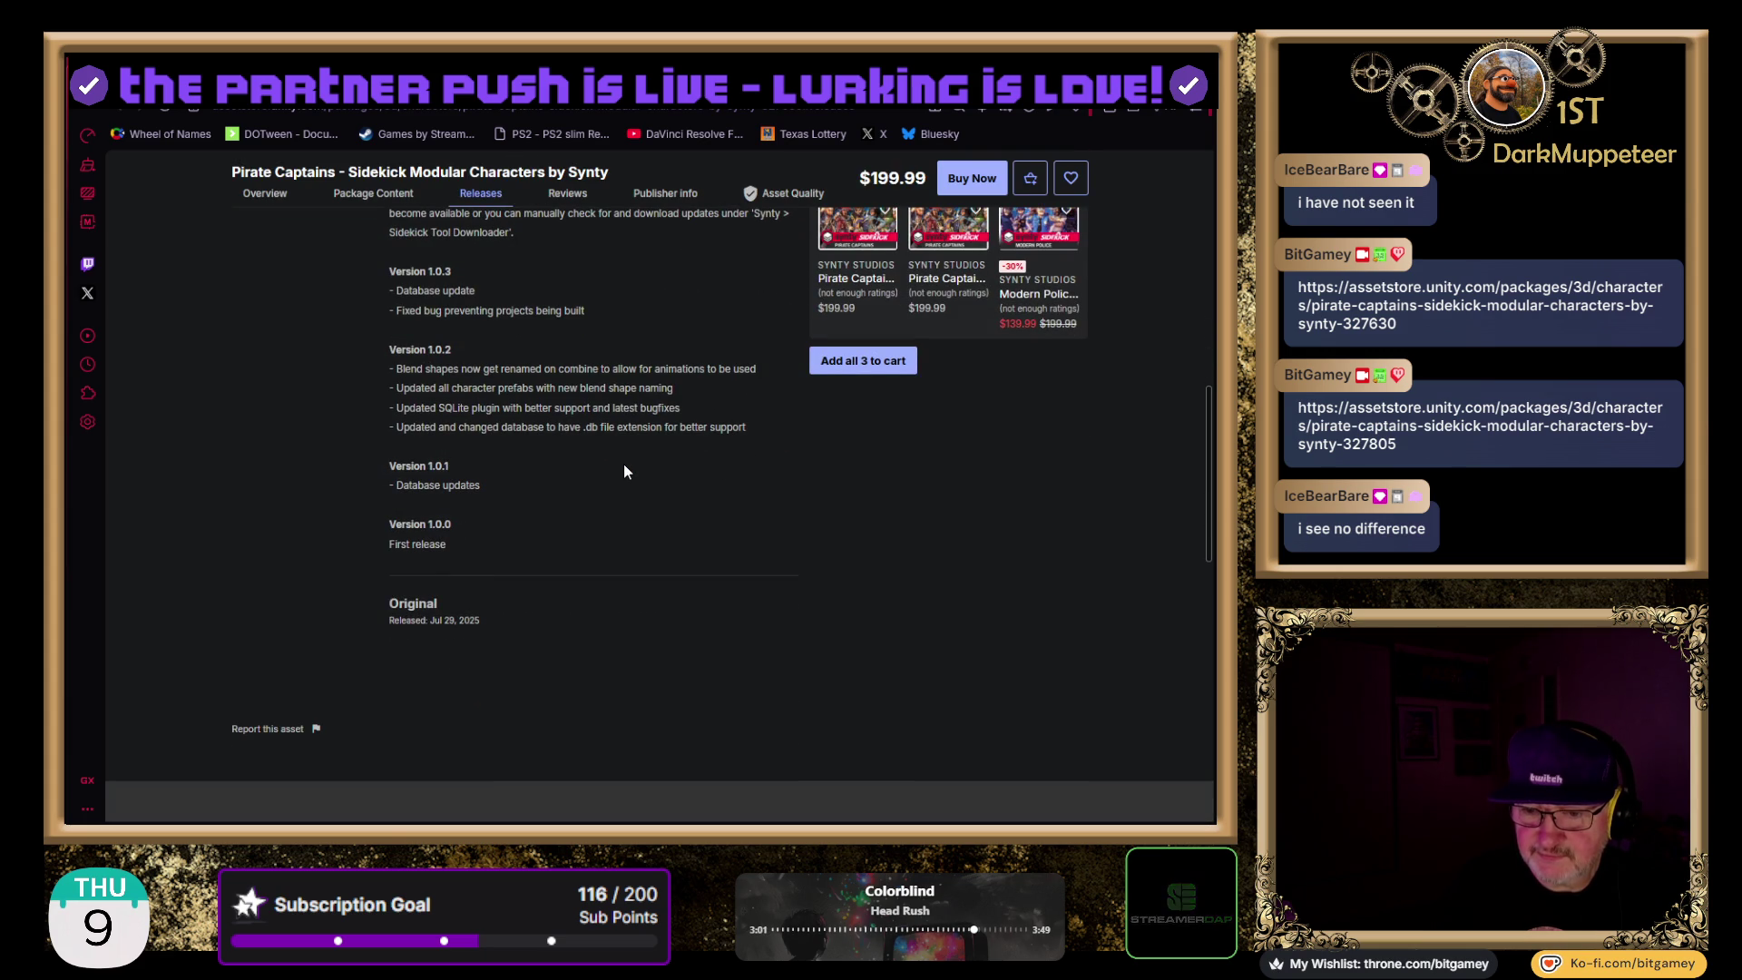
pyautogui.scroll(1, 640, 557)
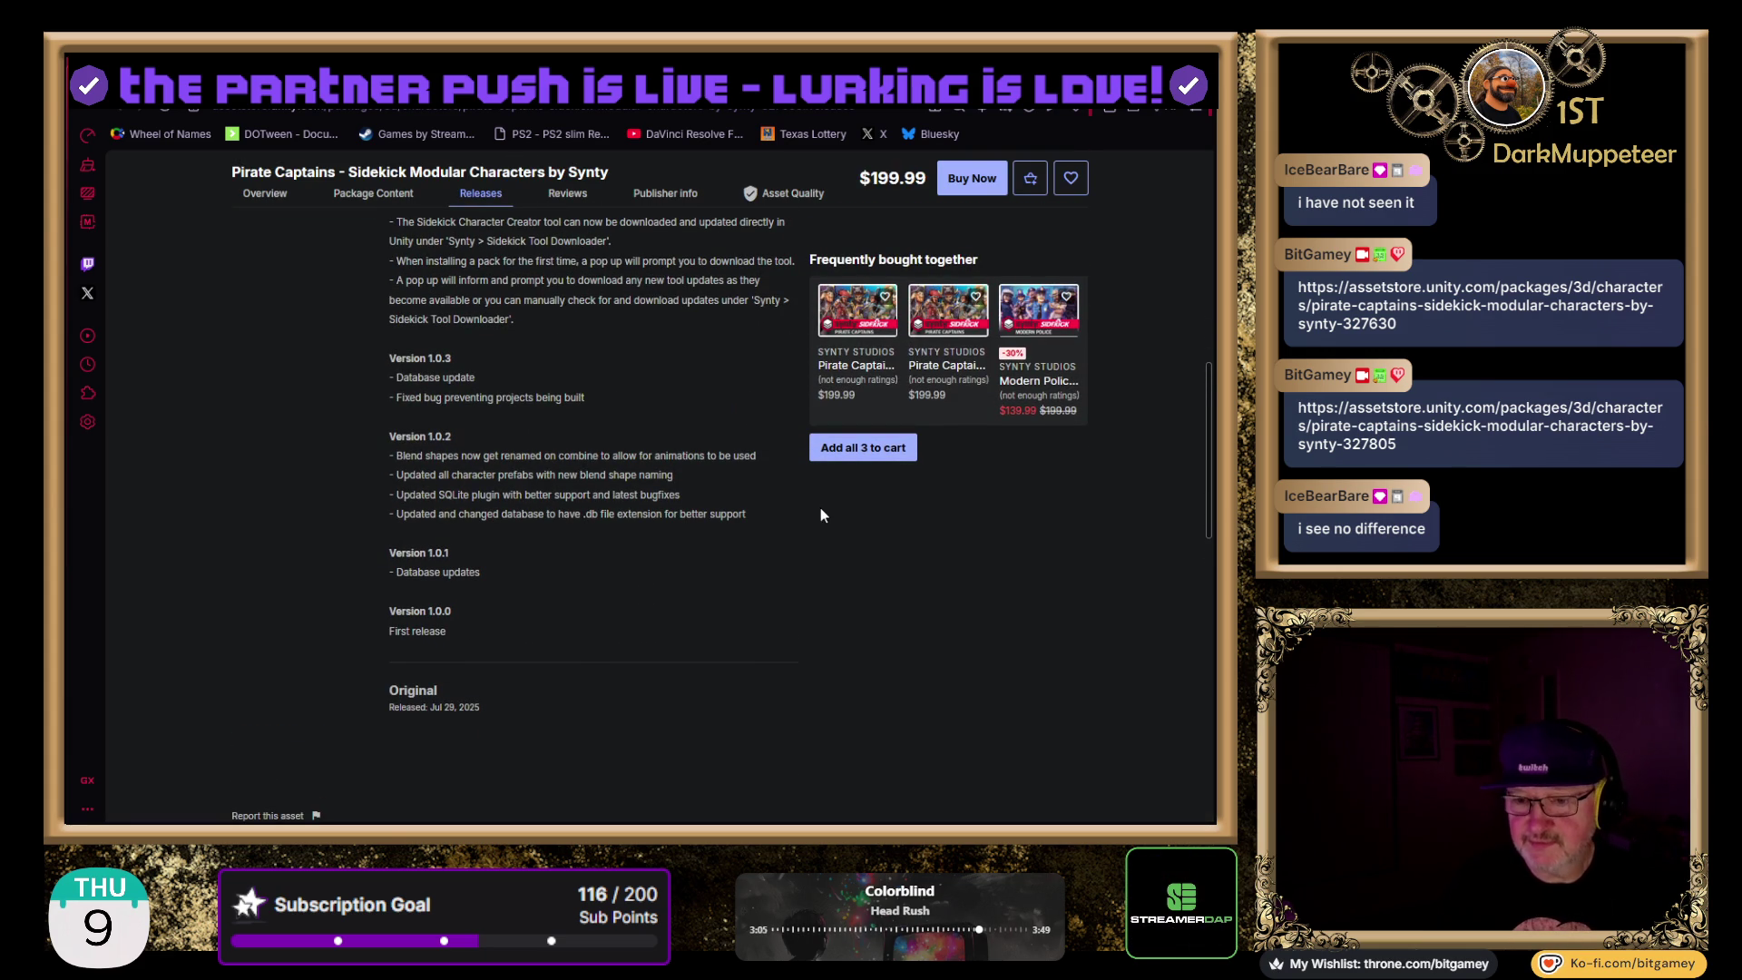
pyautogui.scroll(2, 786, 531)
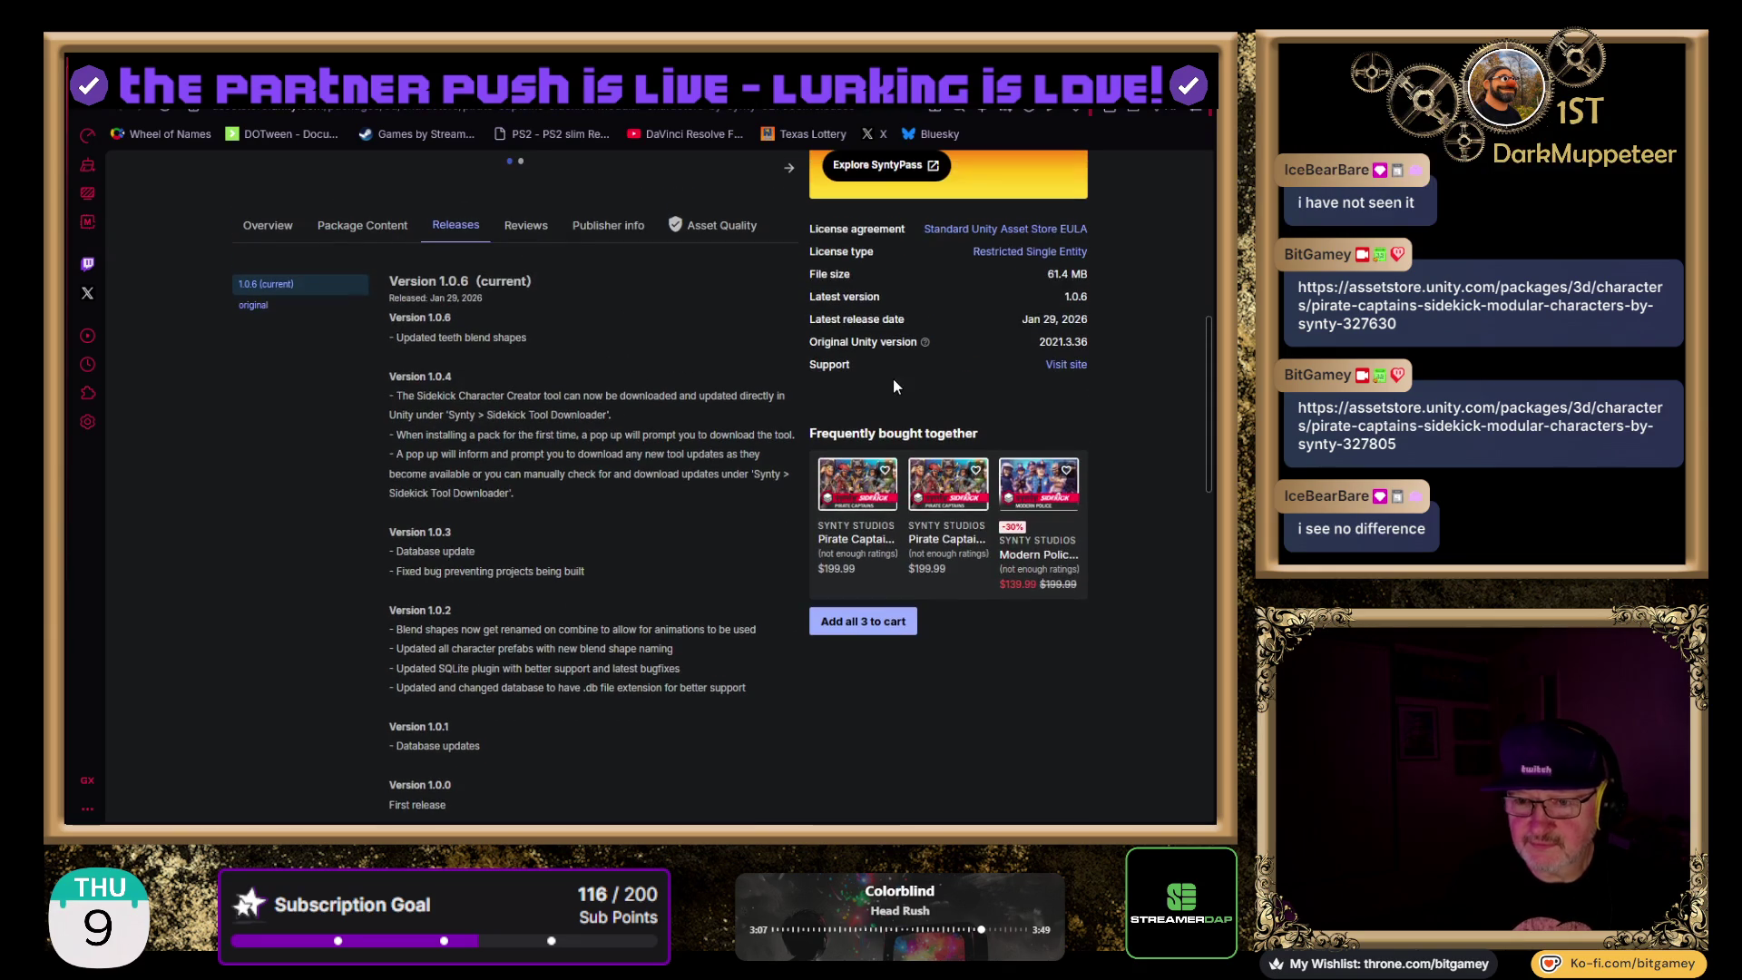
pyautogui.hotkey('ctrl', 'Tab')
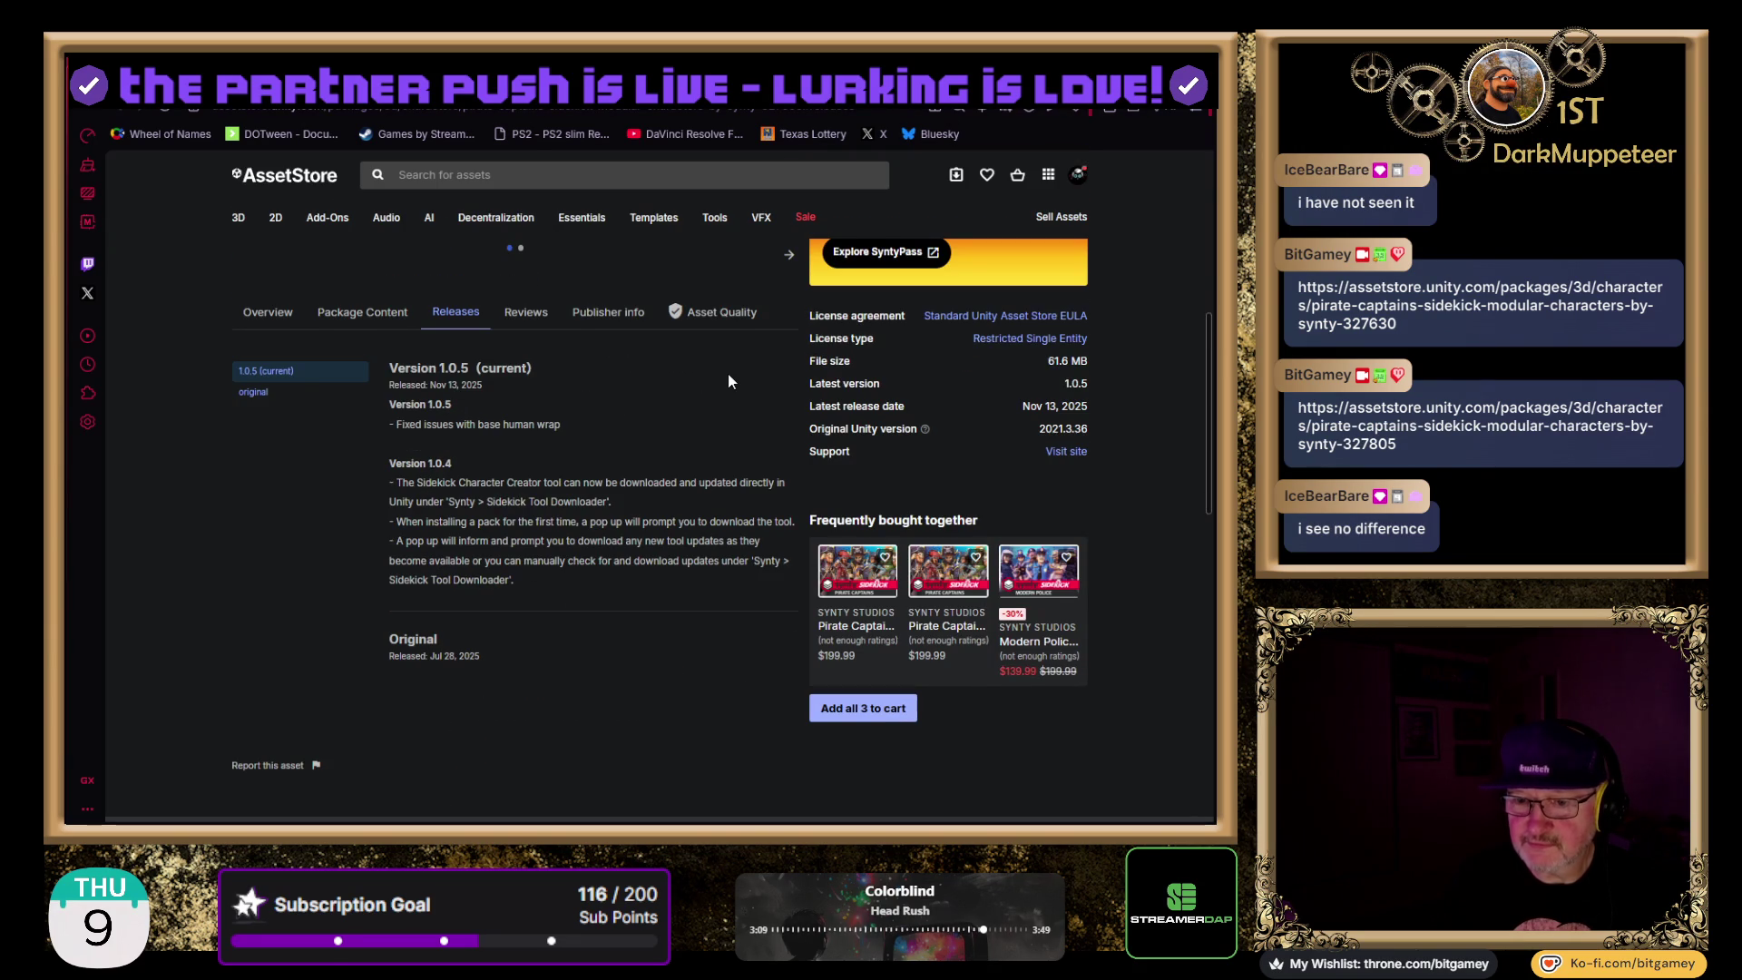
pyautogui.scroll(-1, 728, 374)
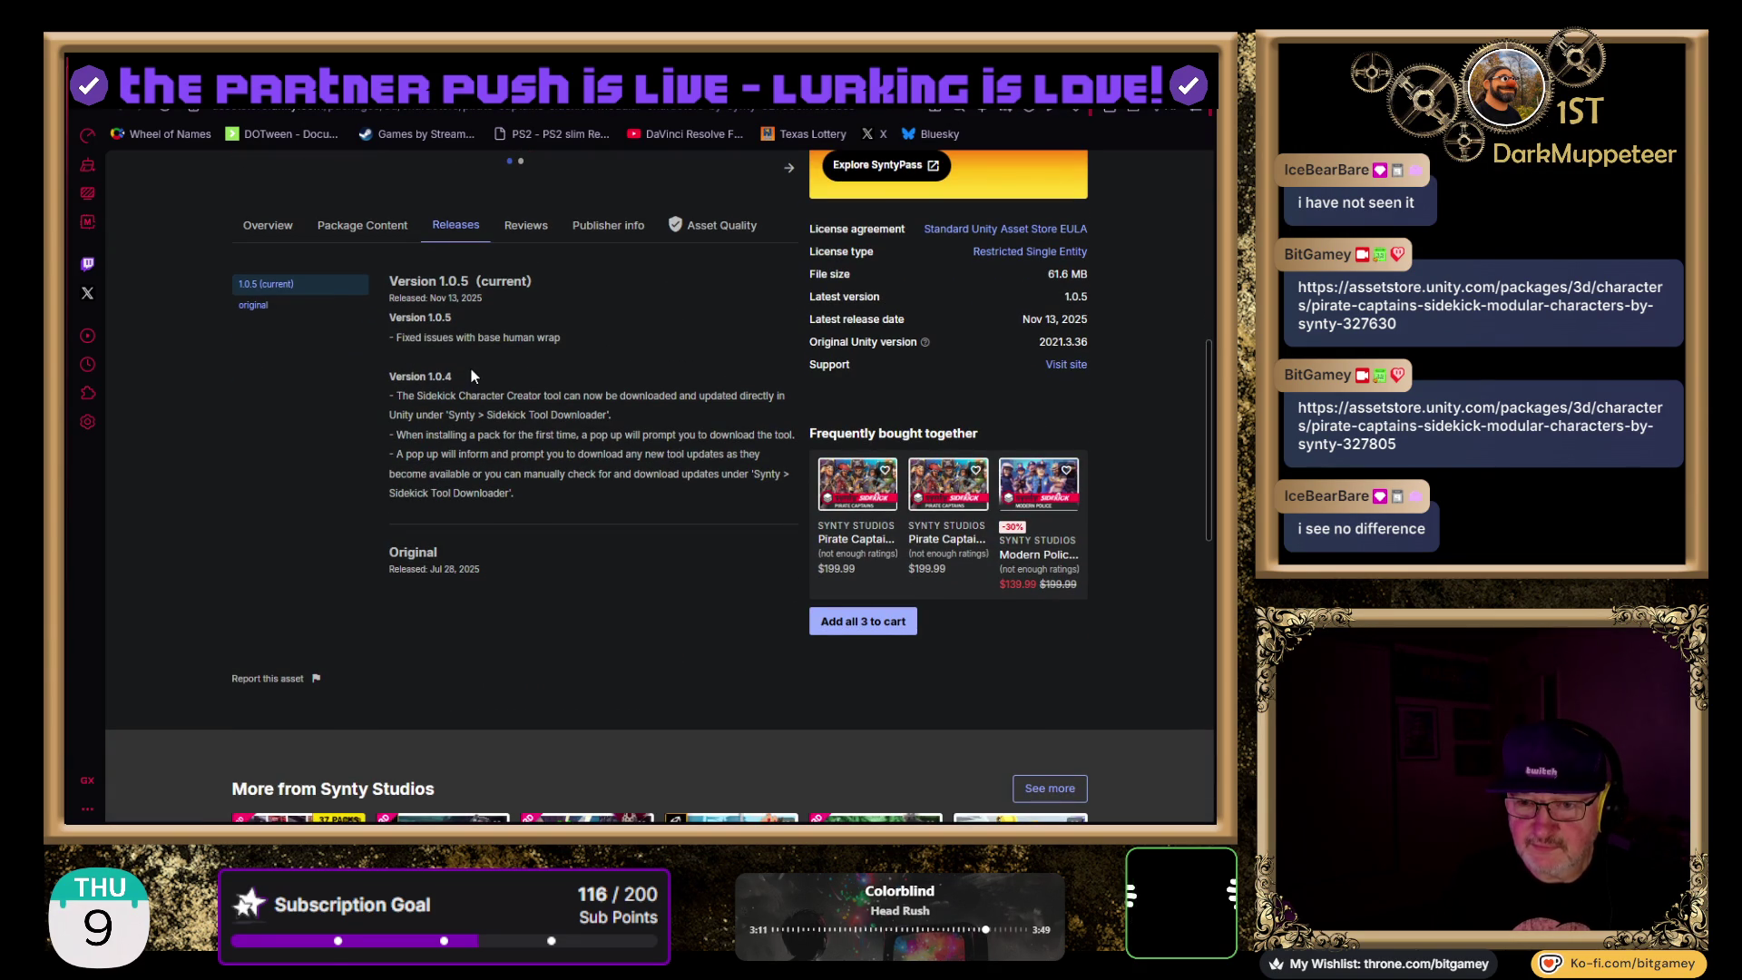
pyautogui.hotkey('ctrl', 'Tab')
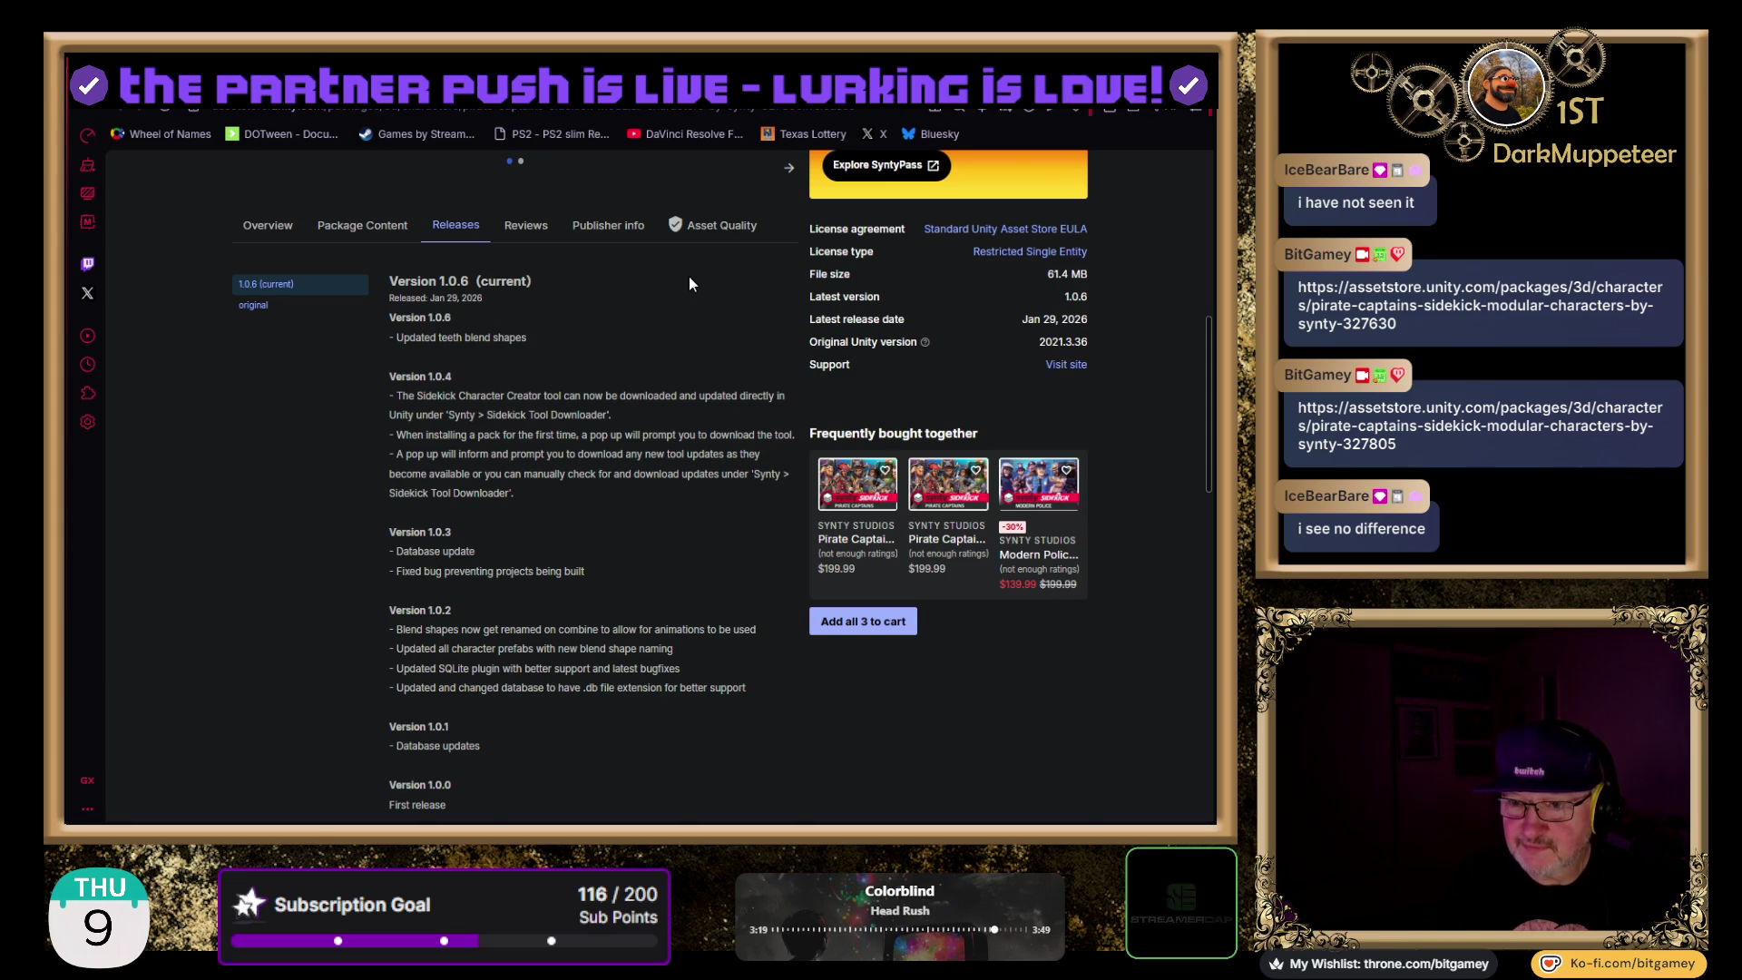
pyautogui.click(537, 232)
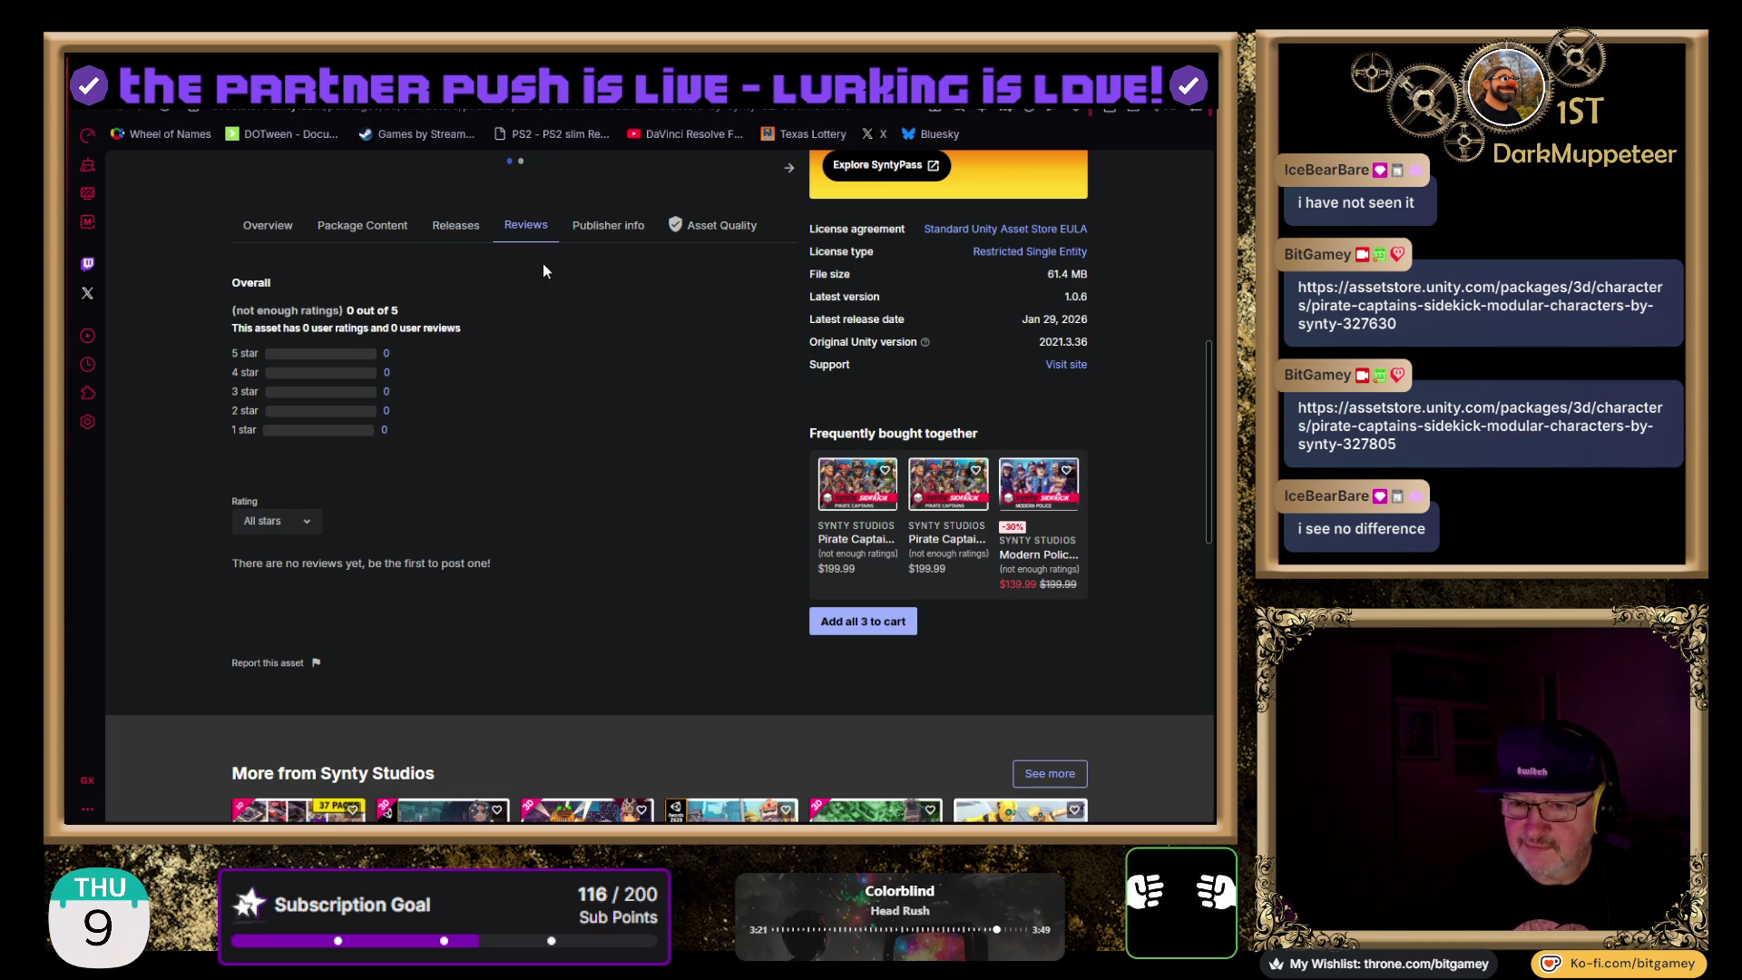
# - On the 1.0.5 listing, check reviews (none), view Synty Studios publisher details, then return to Overview
pyautogui.hotkey('ctrl', 'Tab')
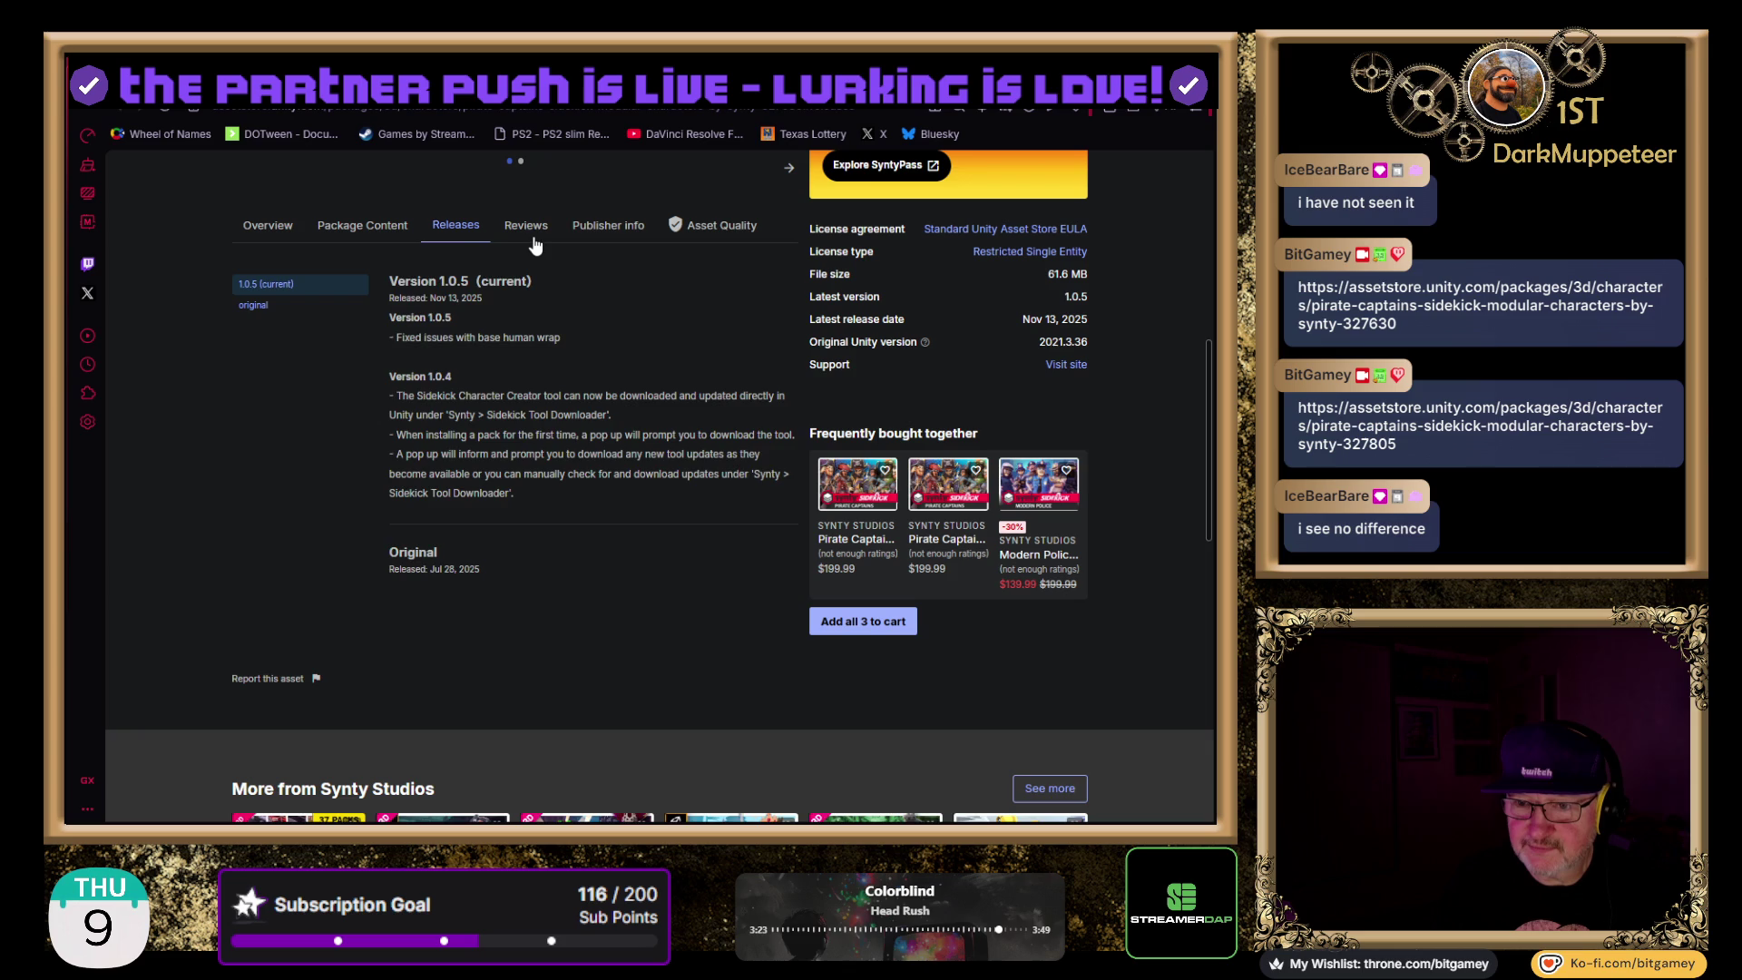
pyautogui.click(534, 241)
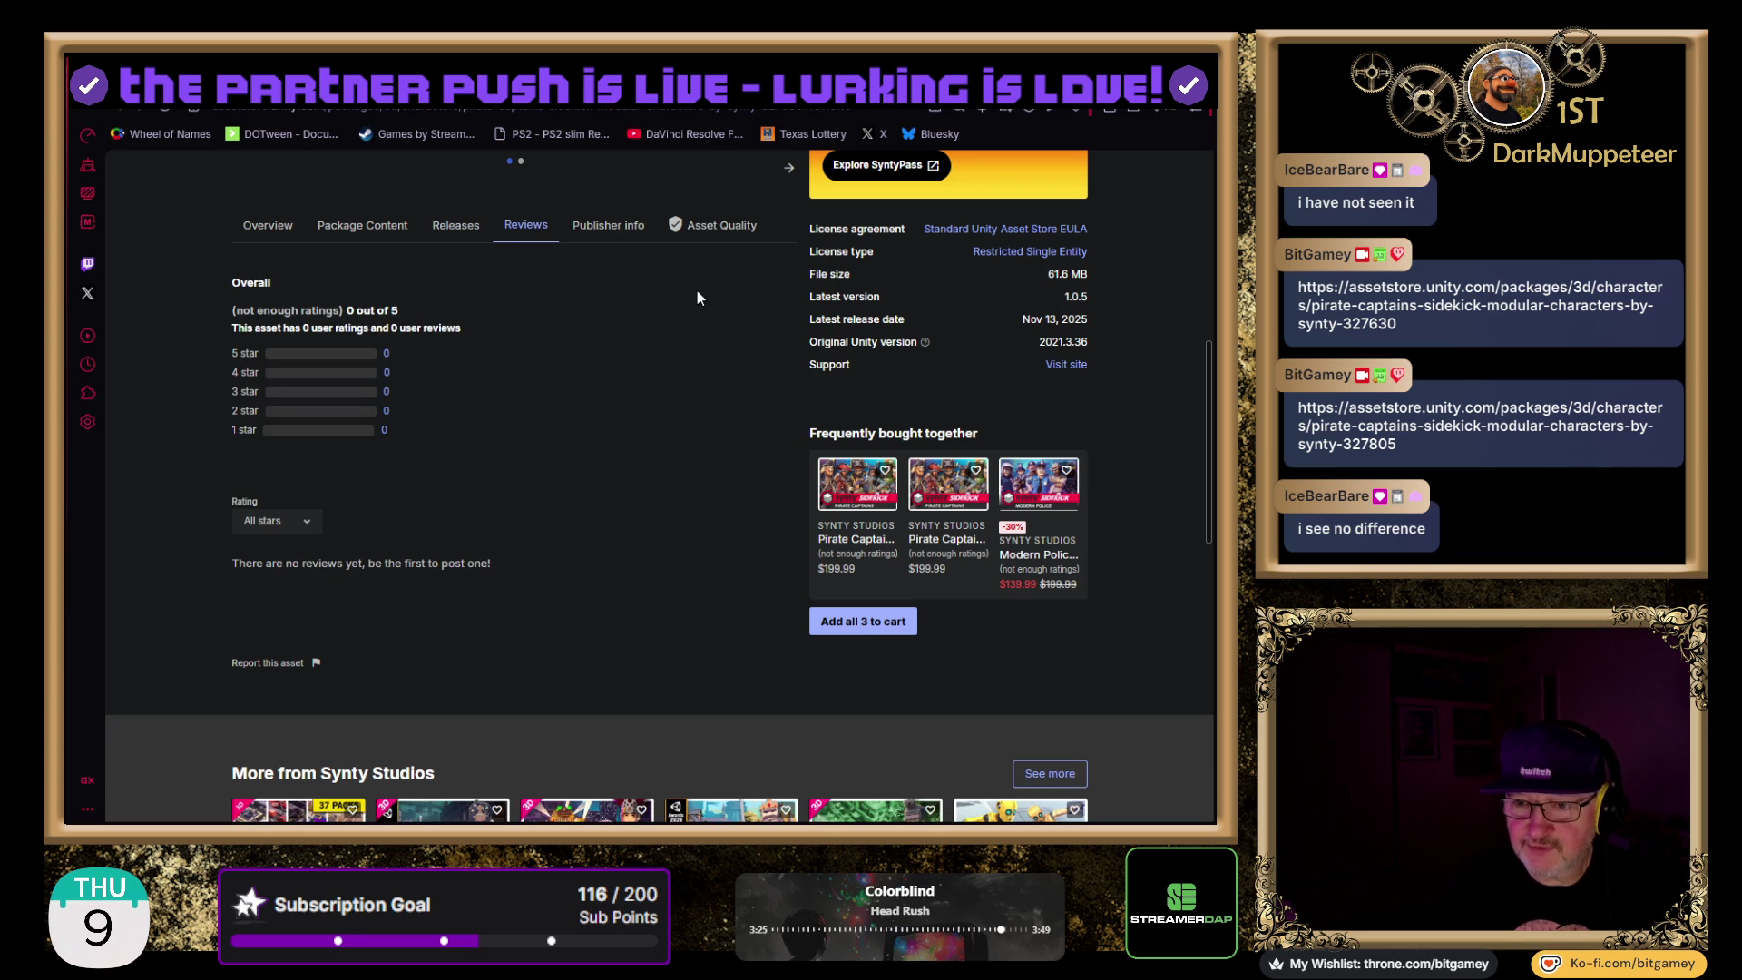
pyautogui.click(619, 229)
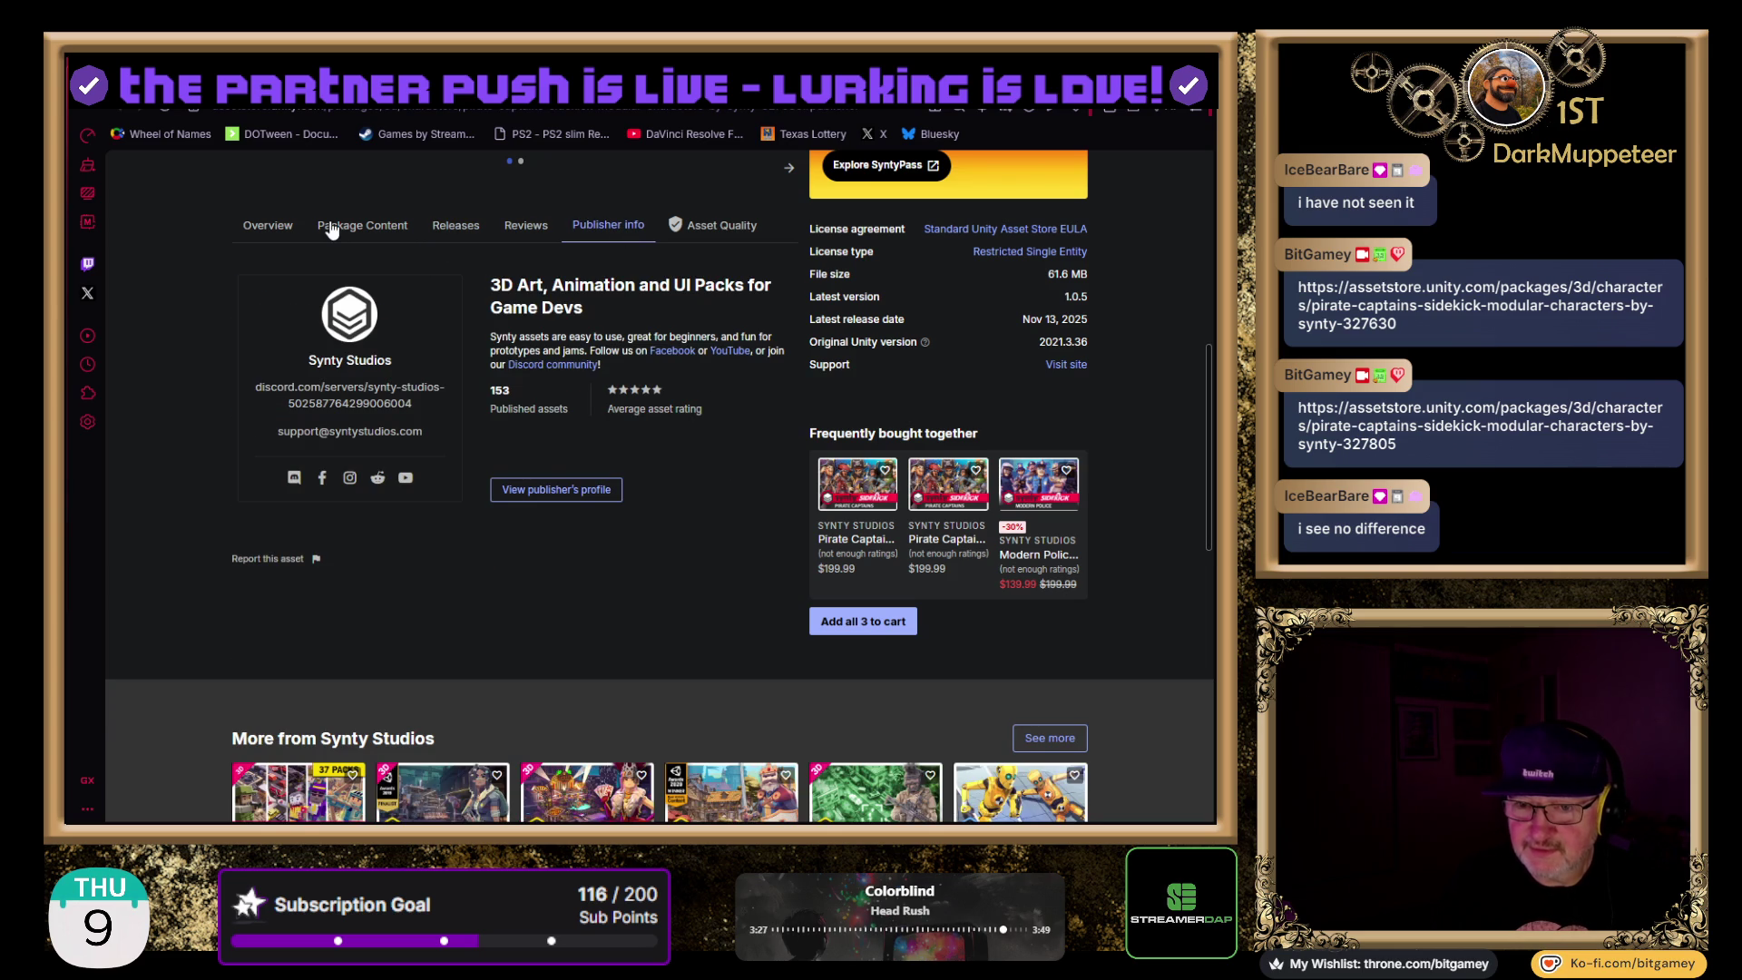
pyautogui.click(267, 226)
# - Scroll through the 1.0.5 description and keywords, then back up to the $199.99 price
pyautogui.scroll(-6, 183, 521)
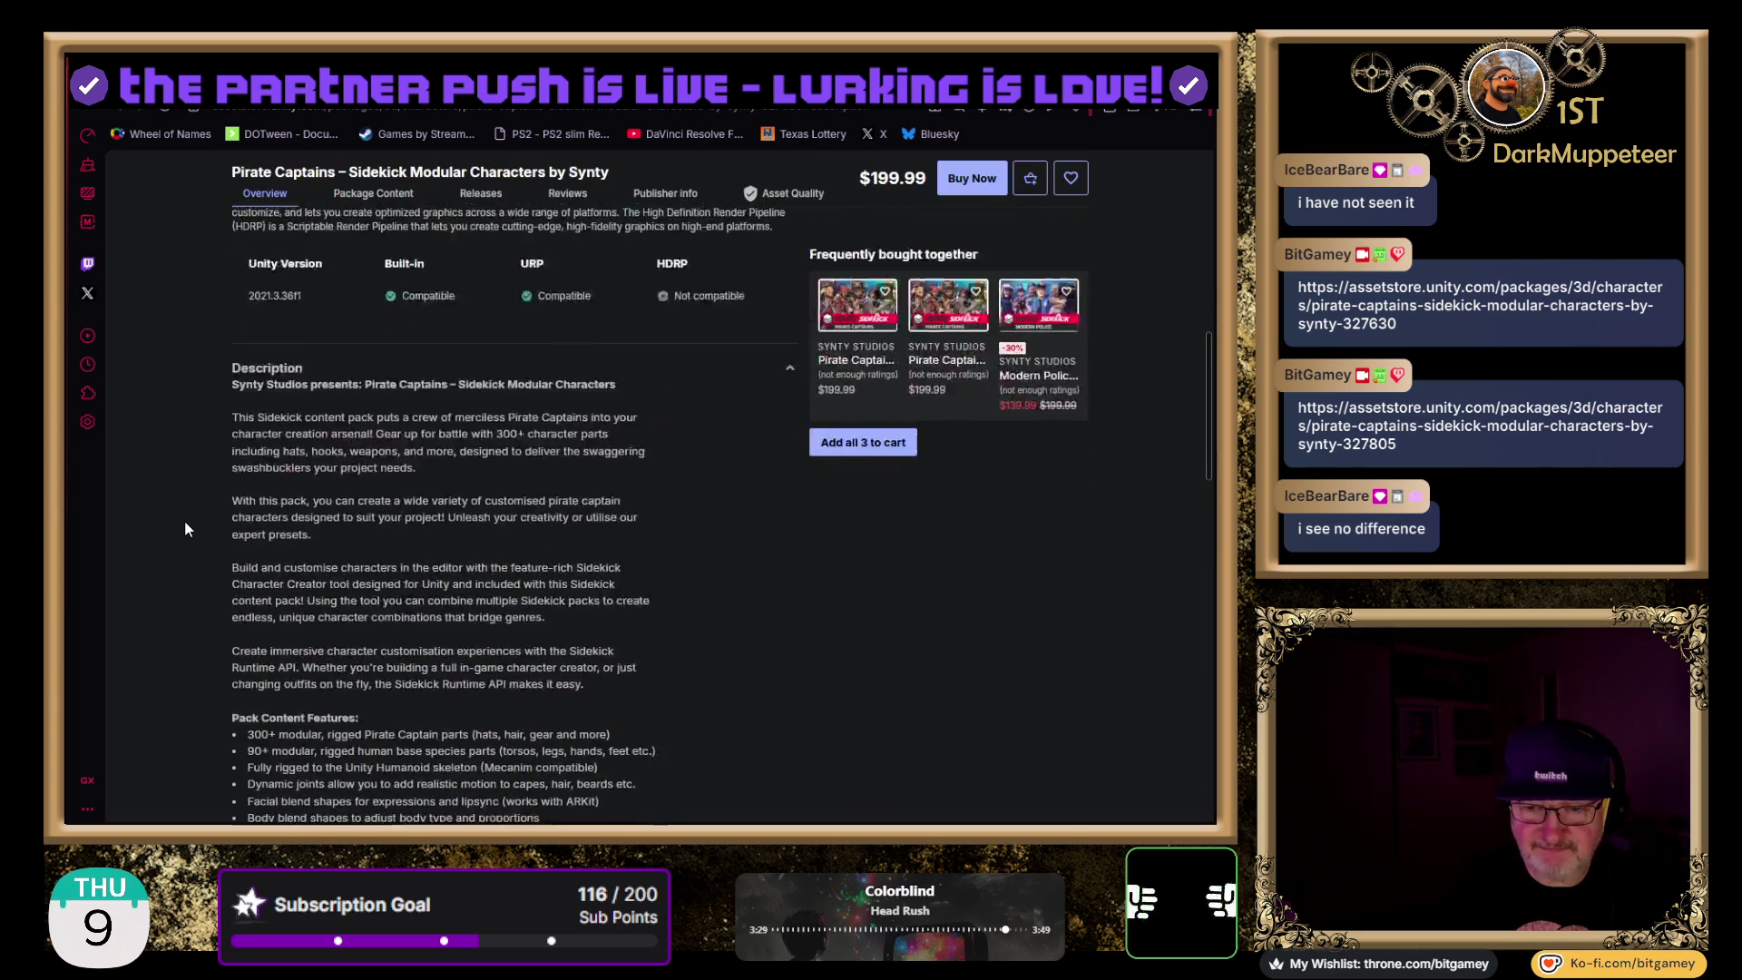
pyautogui.scroll(-1, 124, 466)
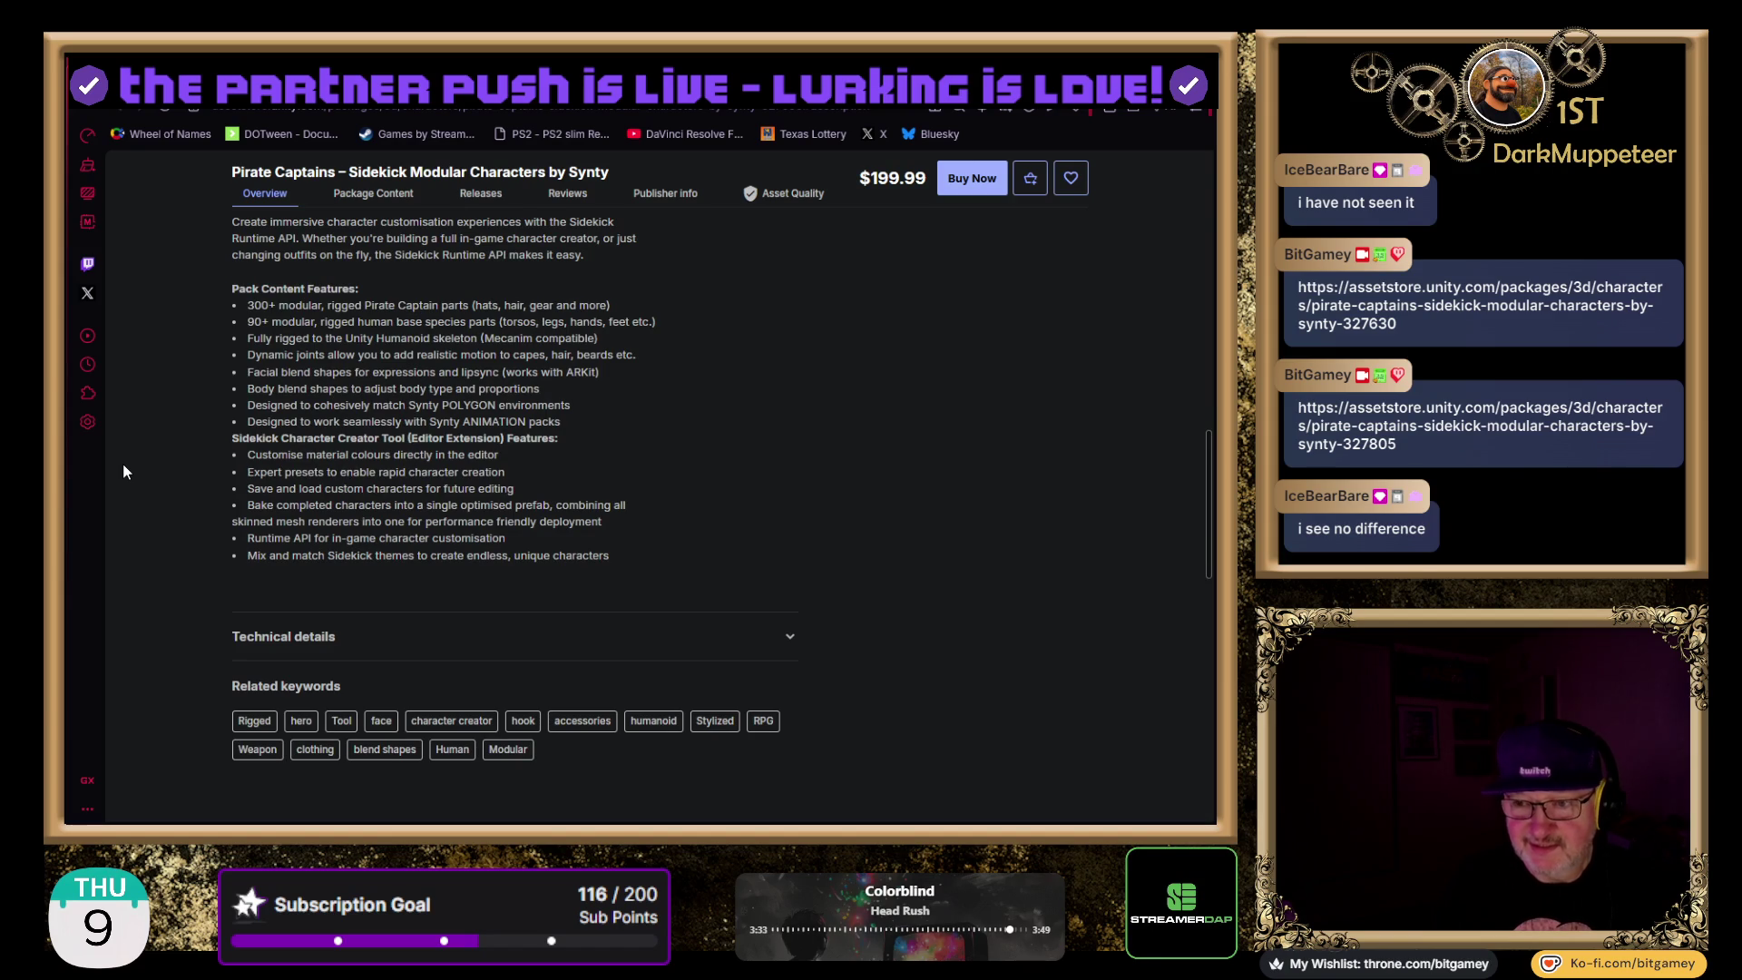
pyautogui.scroll(10, 782, 552)
pyautogui.scroll(-4, 776, 554)
pyautogui.scroll(5, 776, 553)
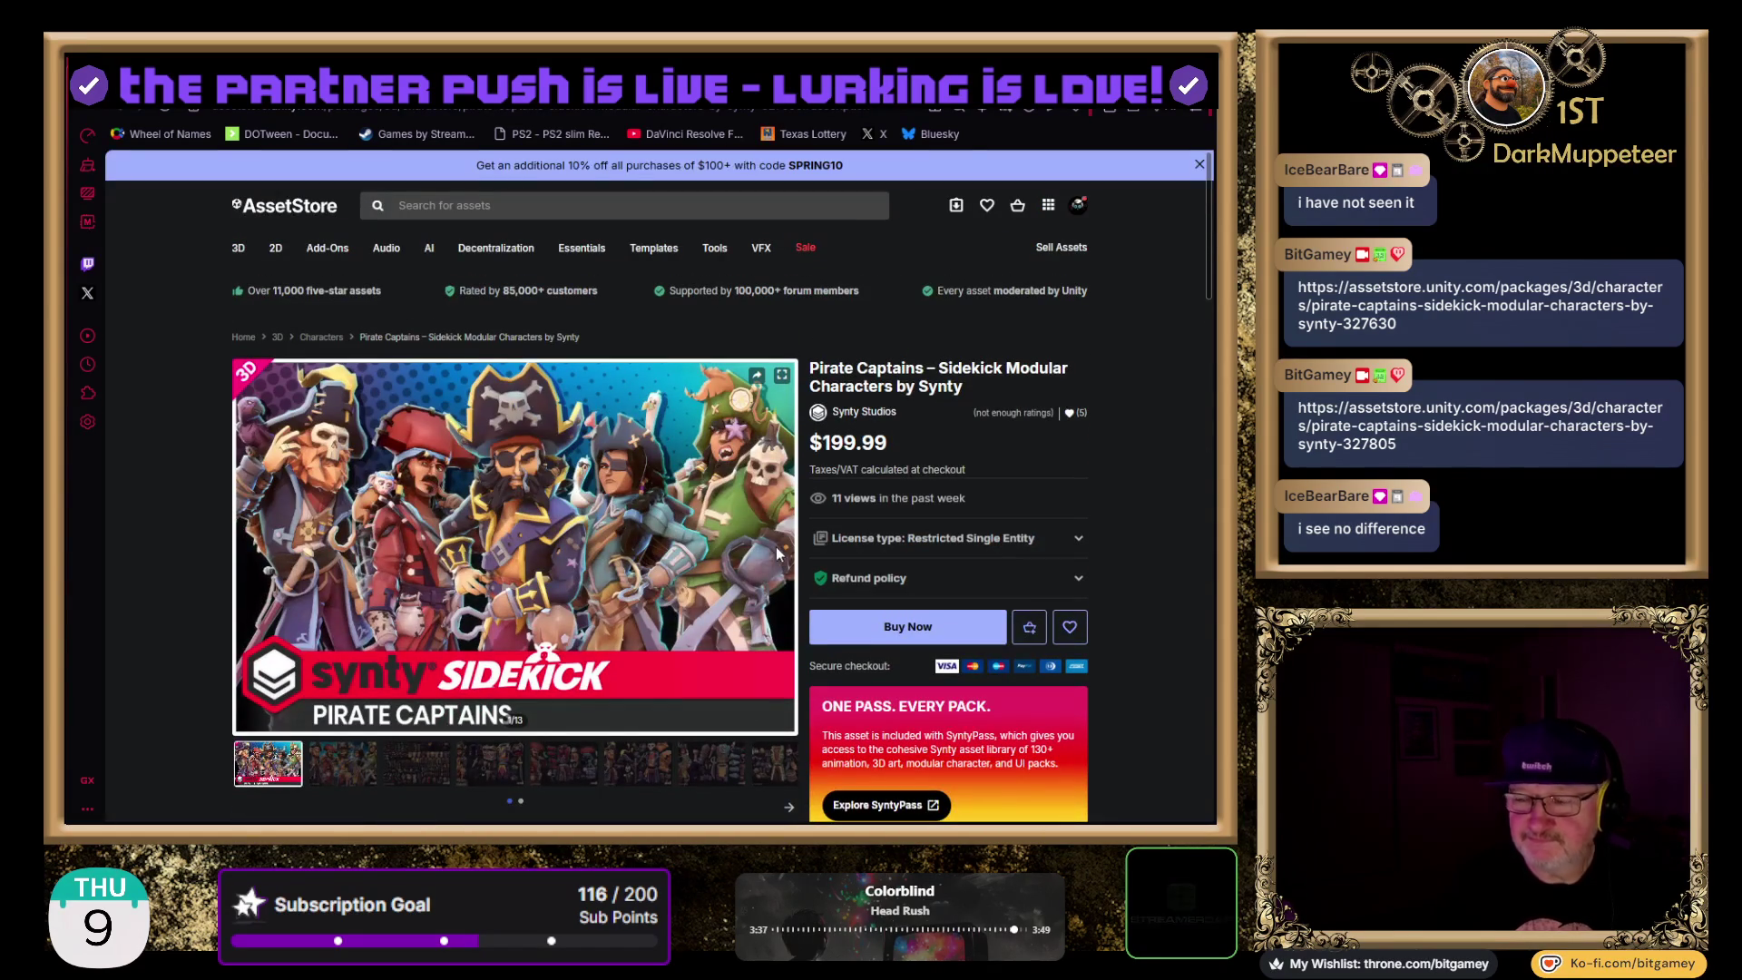
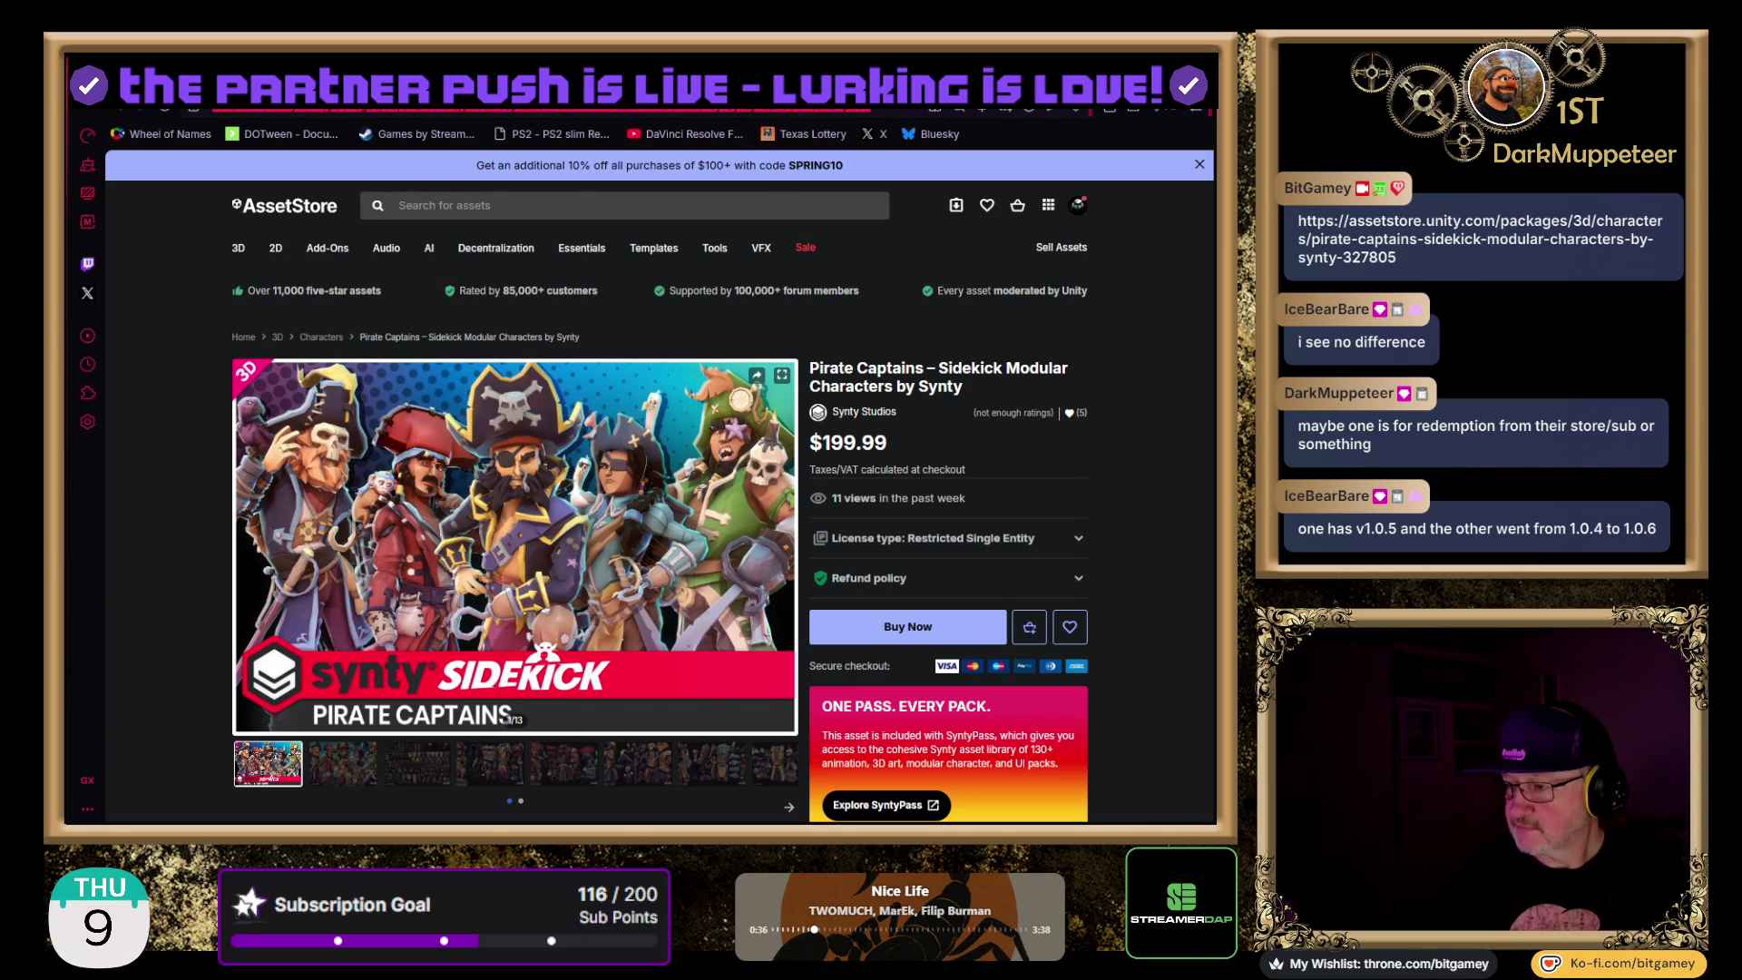
# - View the page's full address and scroll to the empty Reviews section for version 1.0.6
pyautogui.click(462, 111)
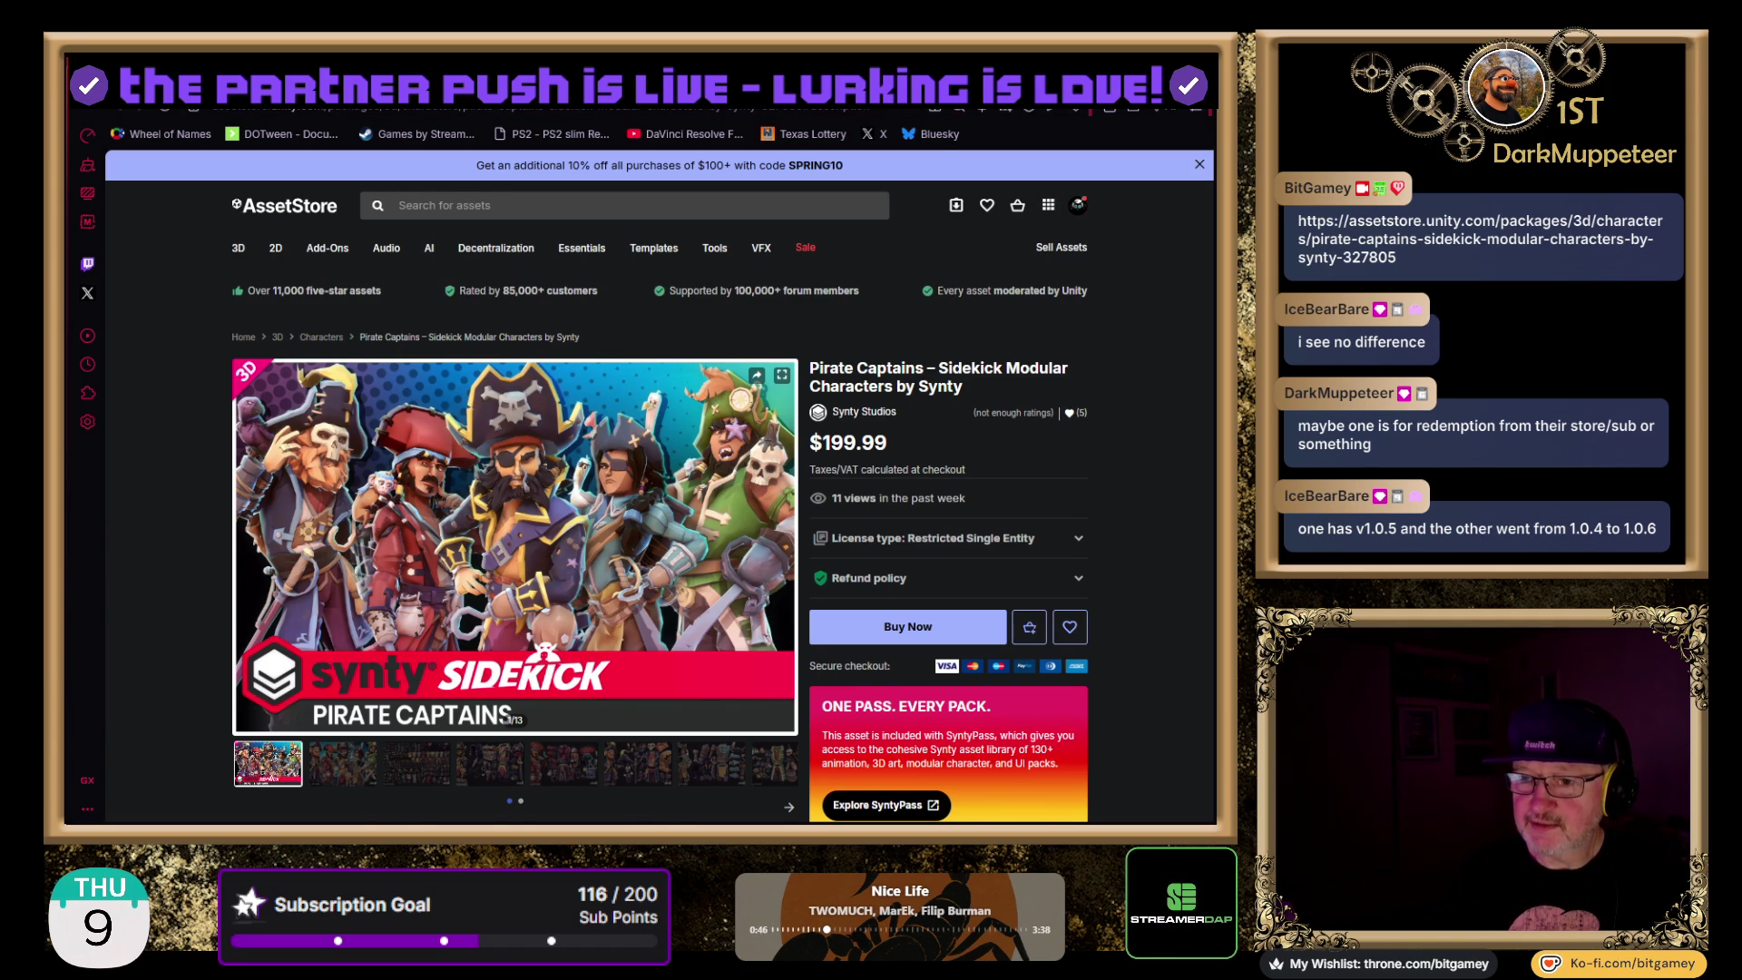
pyautogui.scroll(-7, 659, 485)
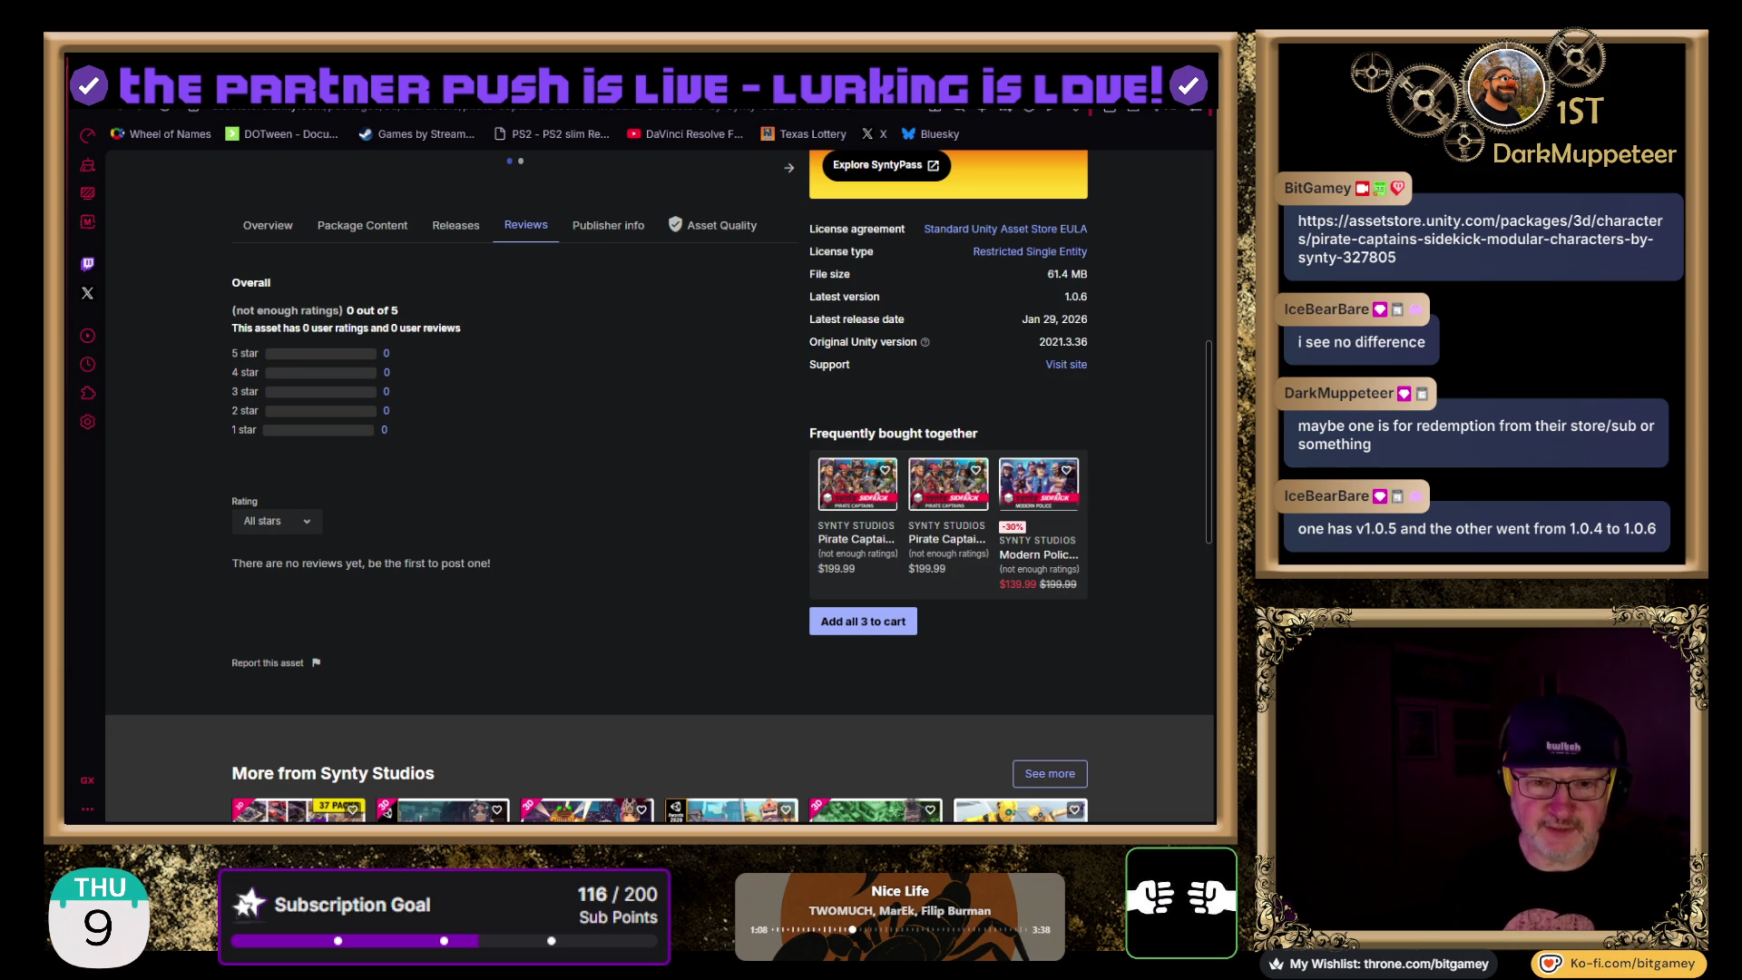
pyautogui.scroll(1, 200, 490)
# - Show the Synty Studios publisher info for the Pirate Captains pack, listing 153 published assets
pyautogui.scroll(4, 200, 490)
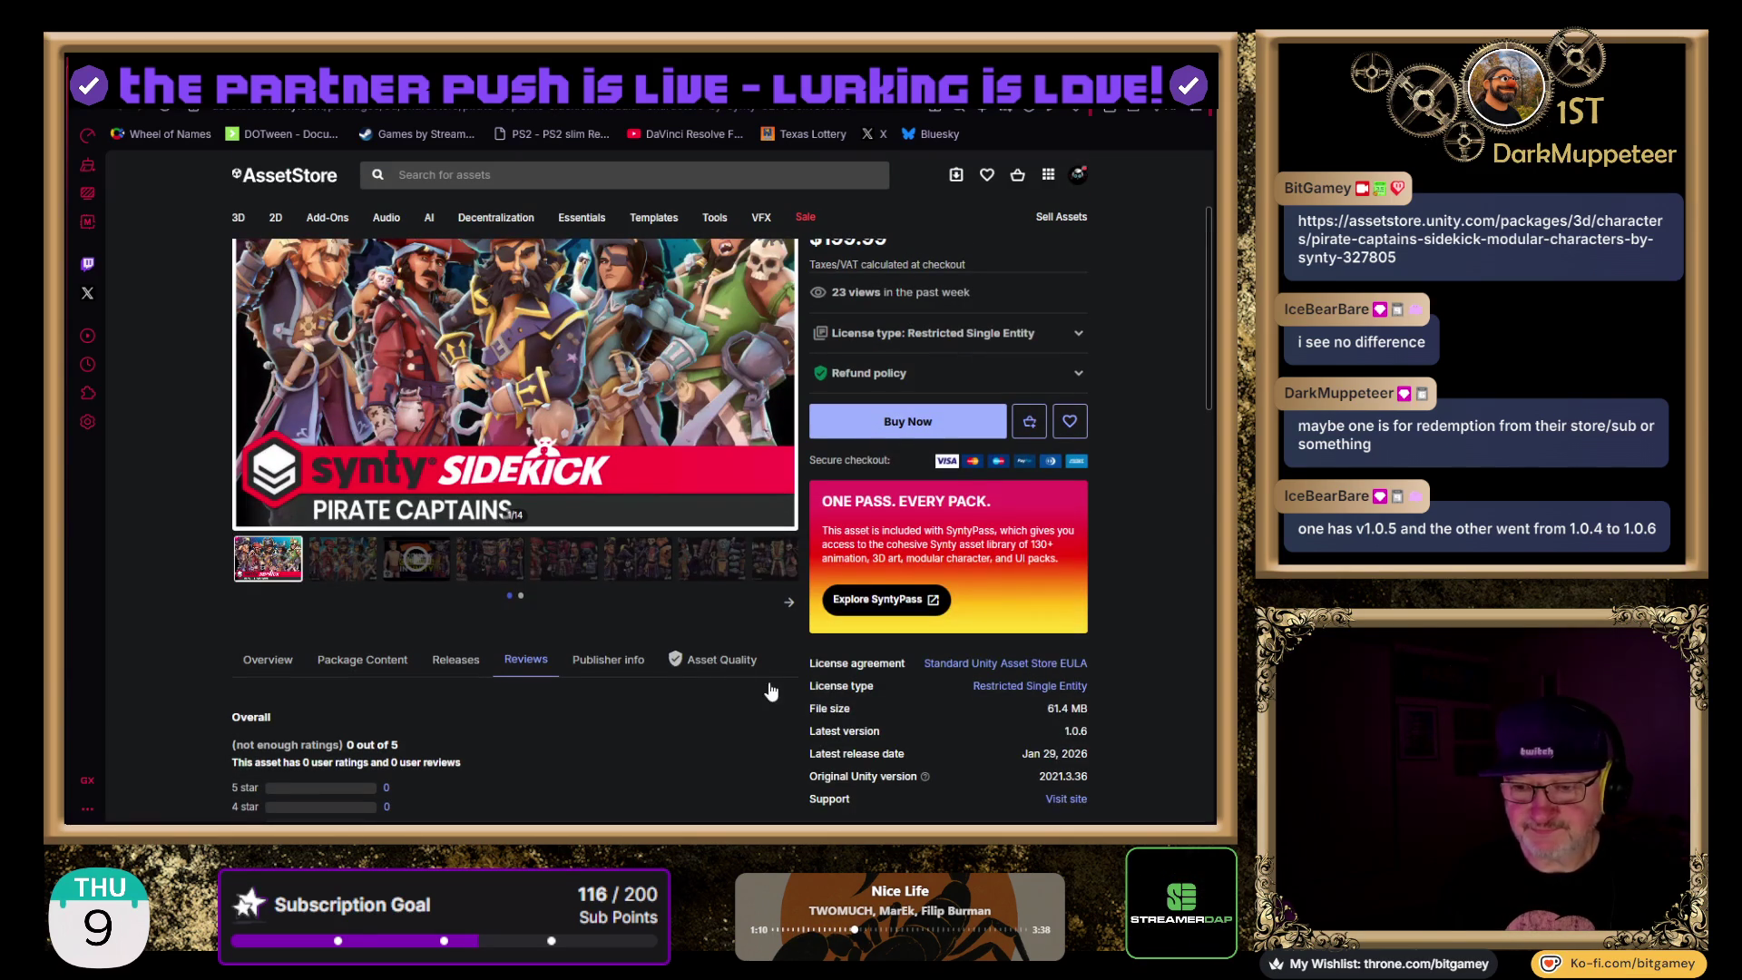
pyautogui.click(647, 663)
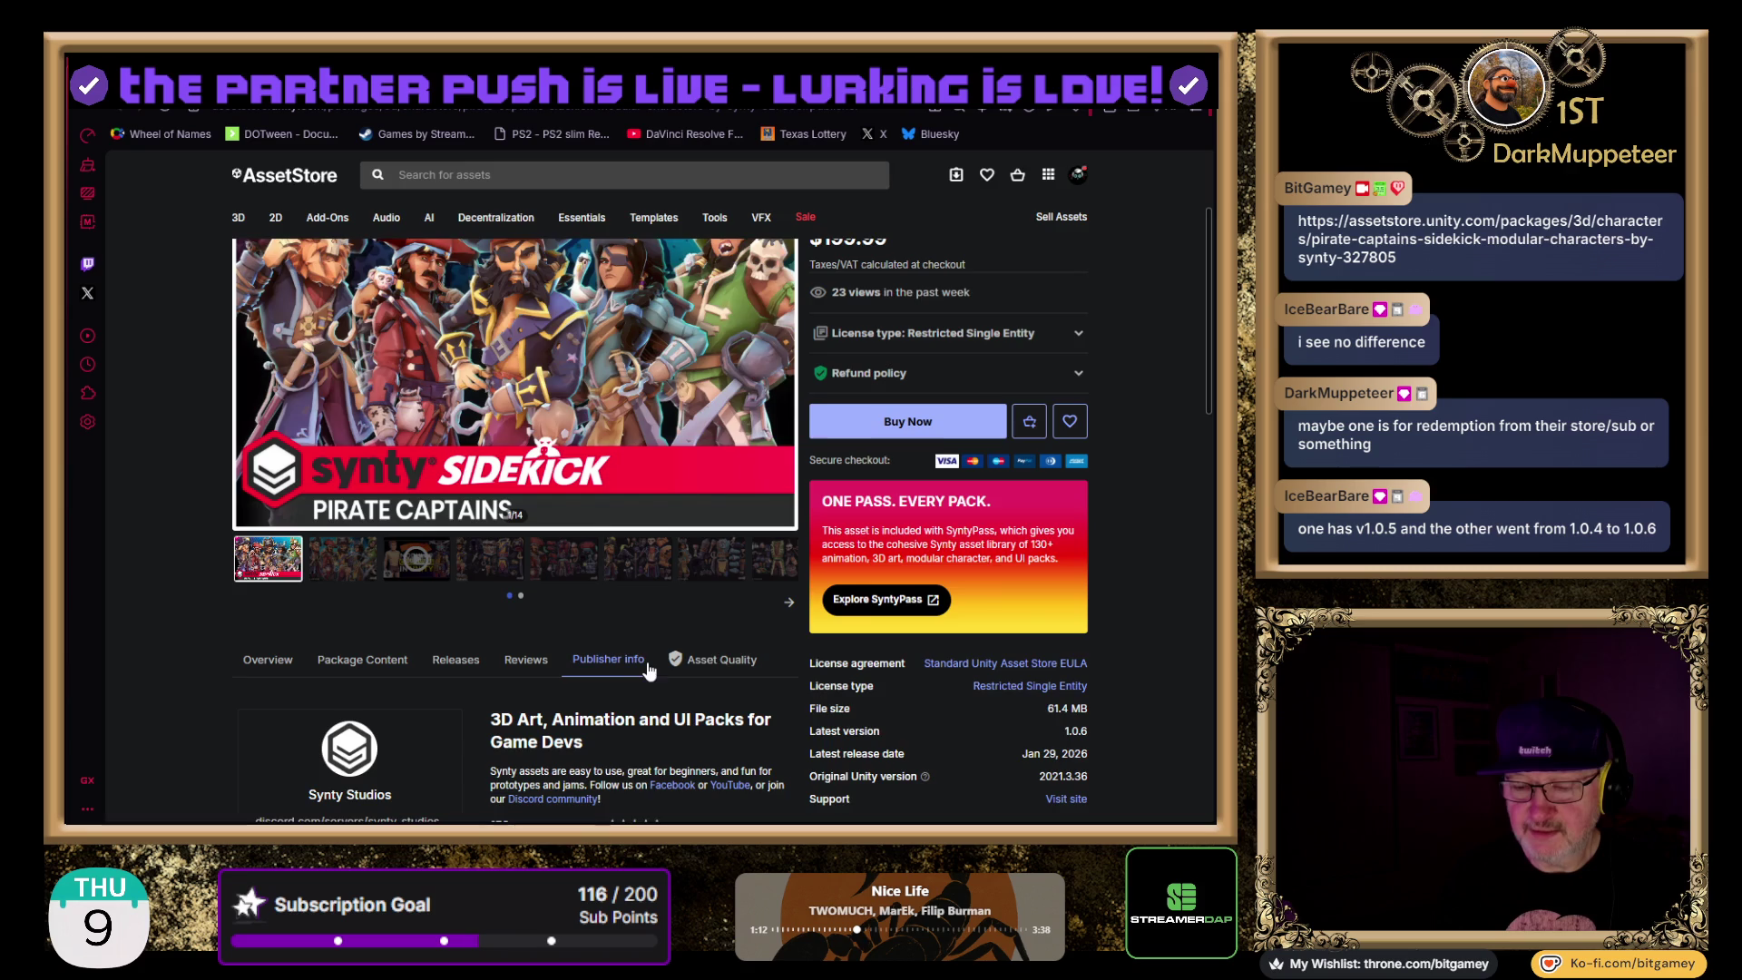
pyautogui.scroll(-3, 648, 667)
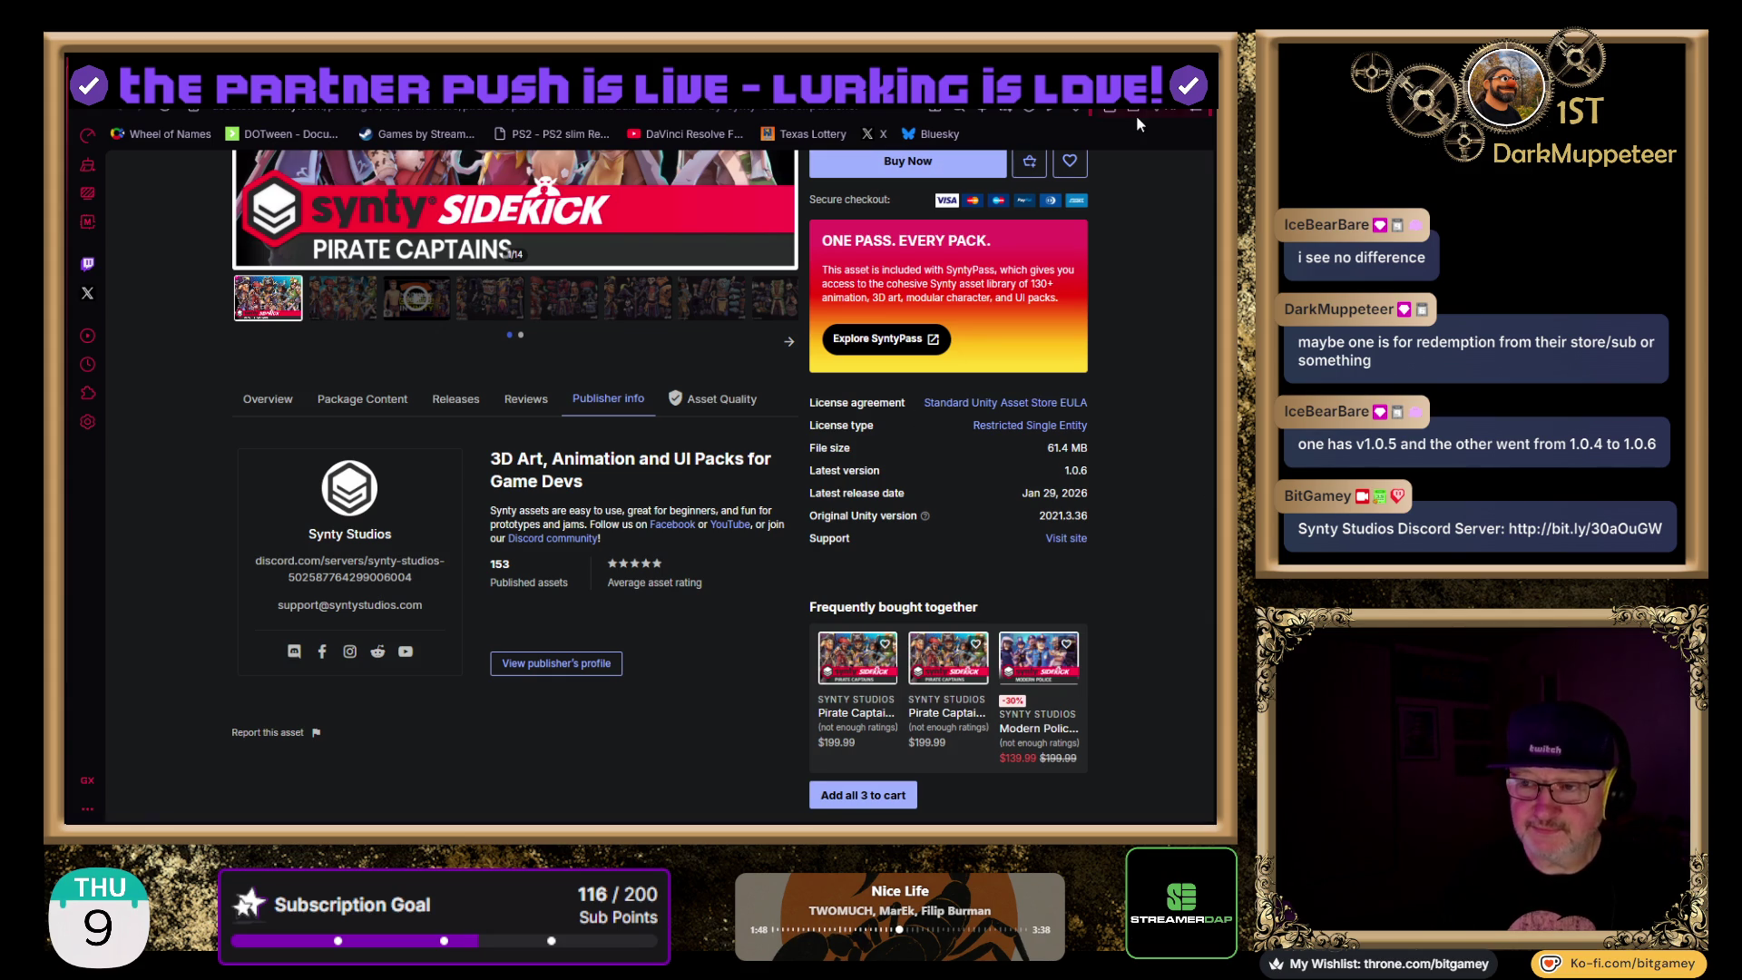
pyautogui.hotkey('ctrl', 't')
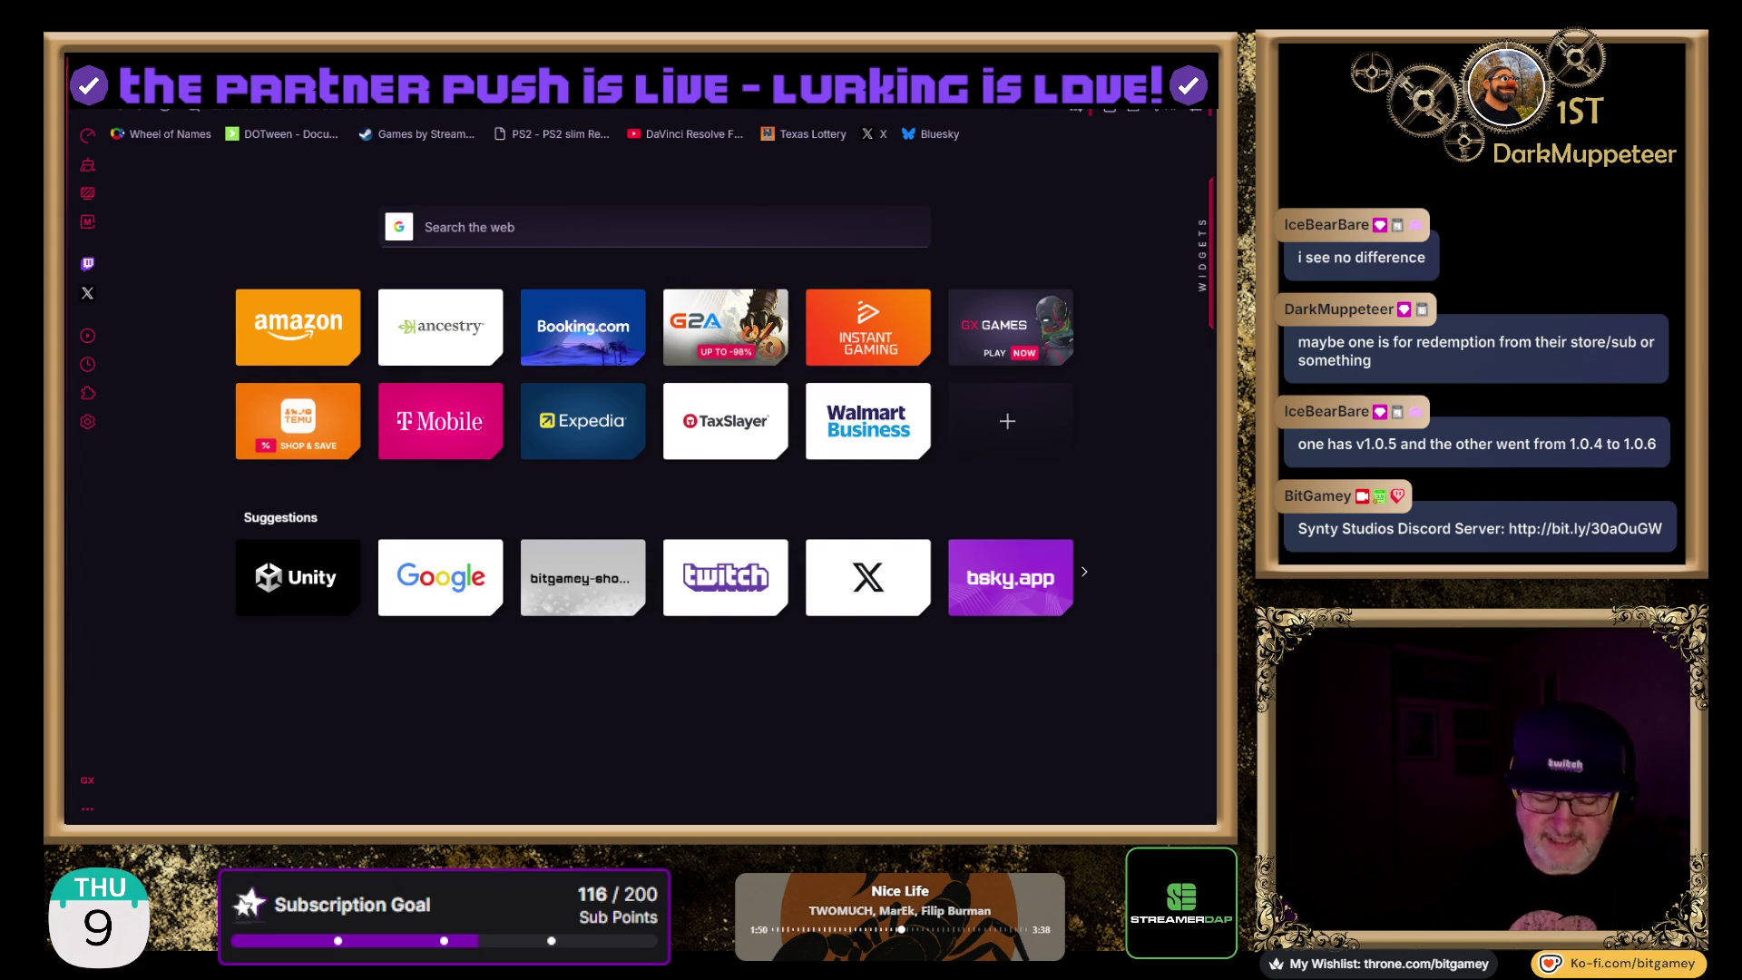
pyautogui.write('time in new zealand')
pyautogui.press('Return')
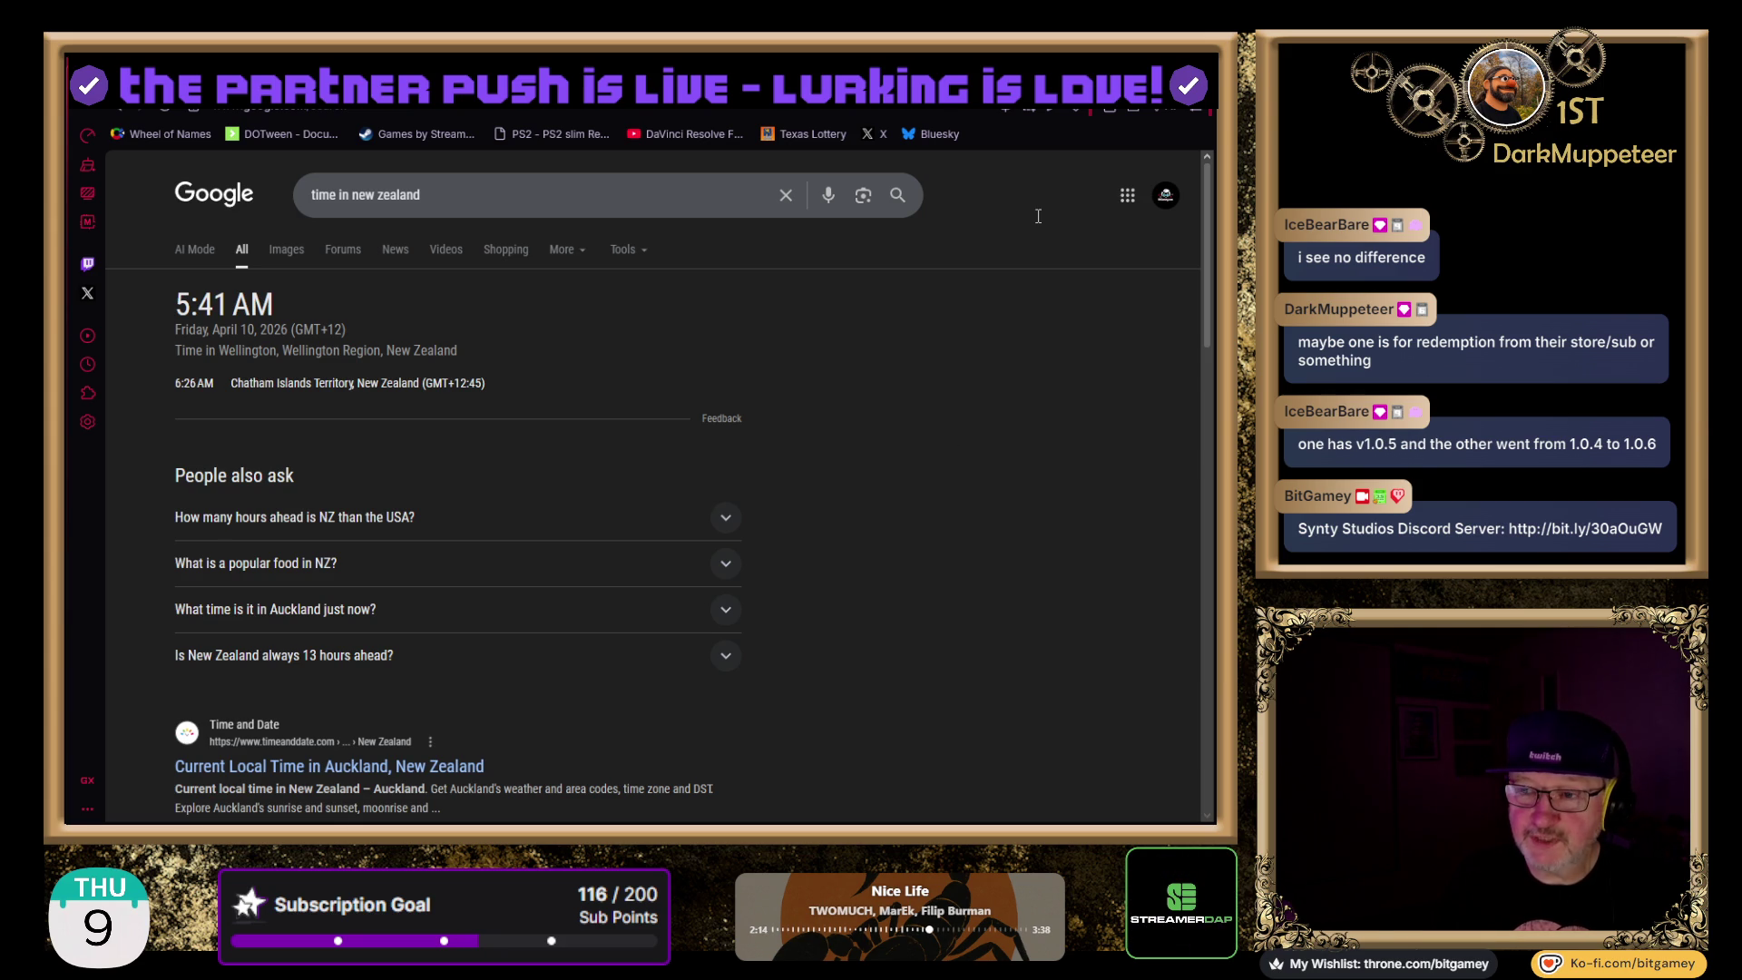
pyautogui.hotkey('ctrl', 'Tab')
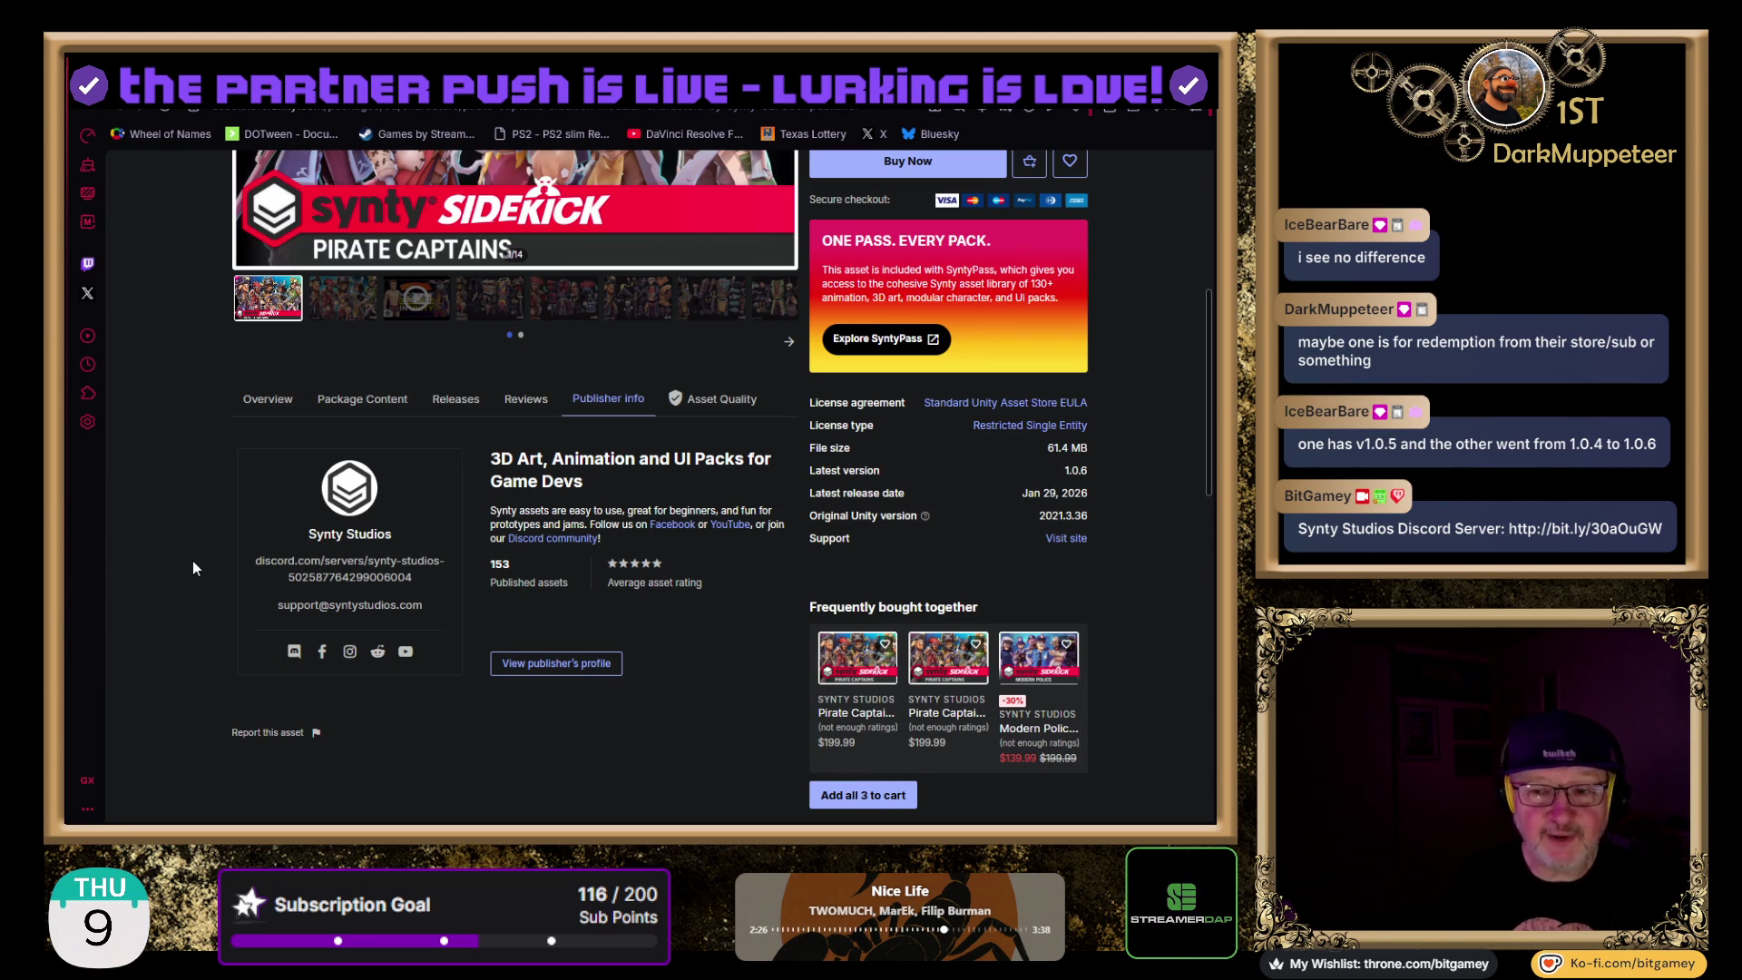
pyautogui.scroll(5, 193, 567)
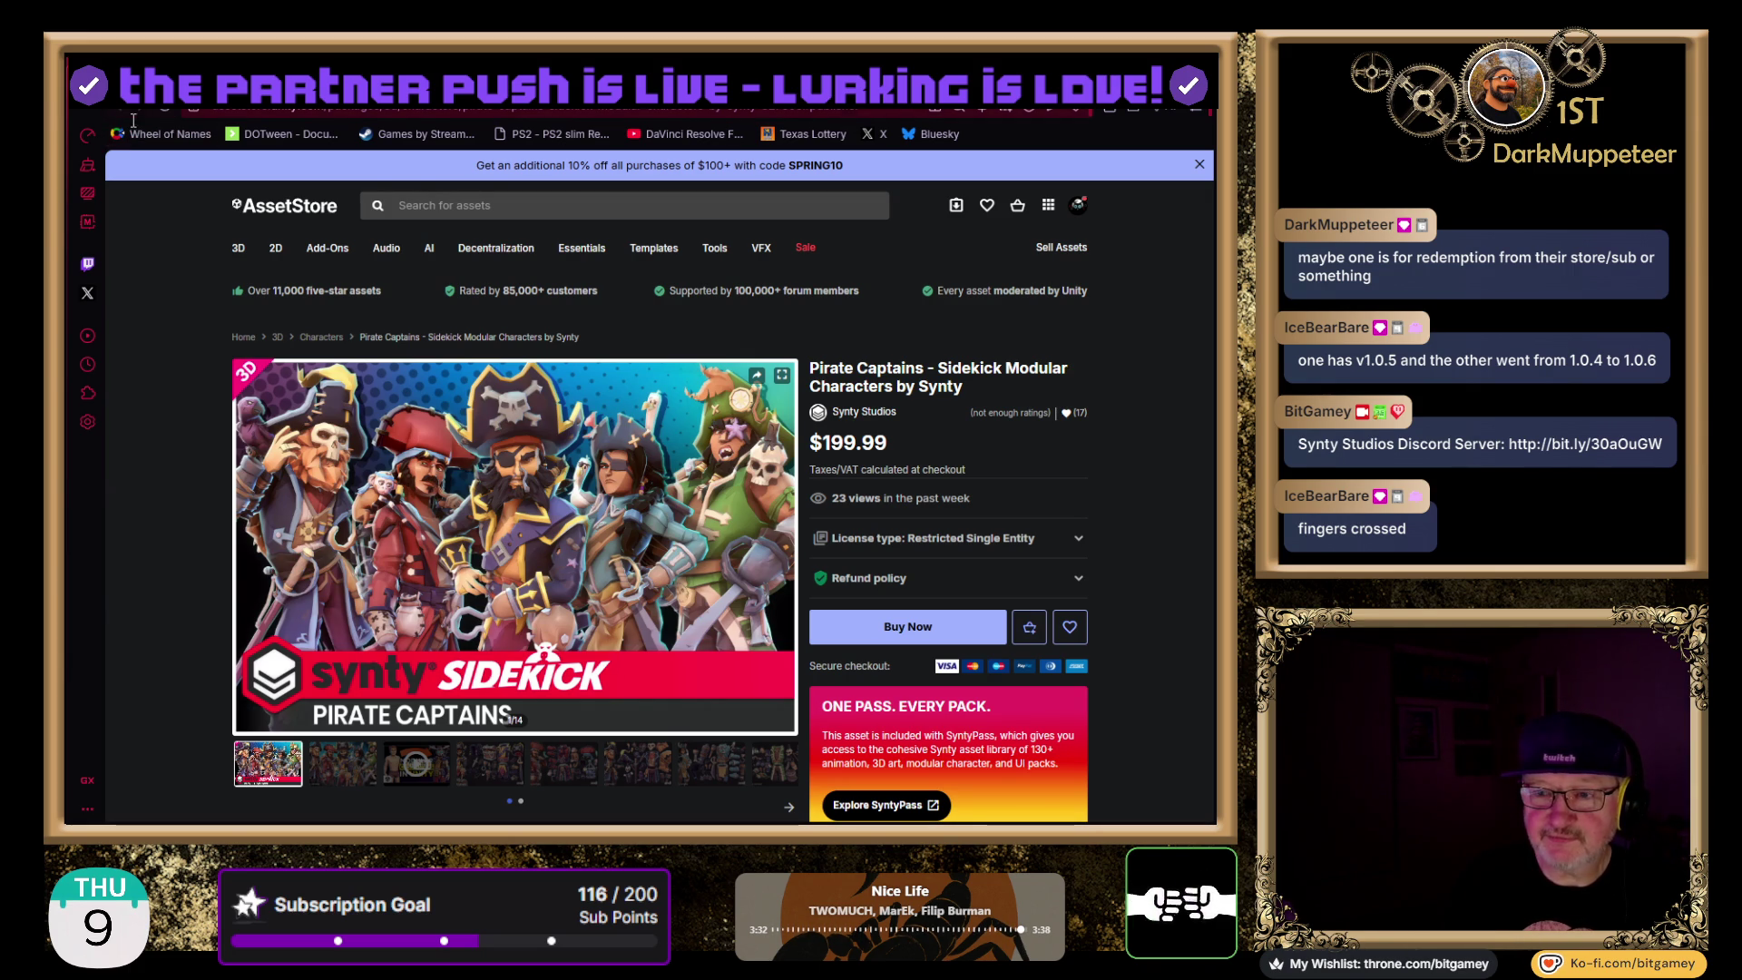
# - Move from the other Pirate Captains listing back to the 'Sidekick Modular' search results
pyautogui.press('Return')
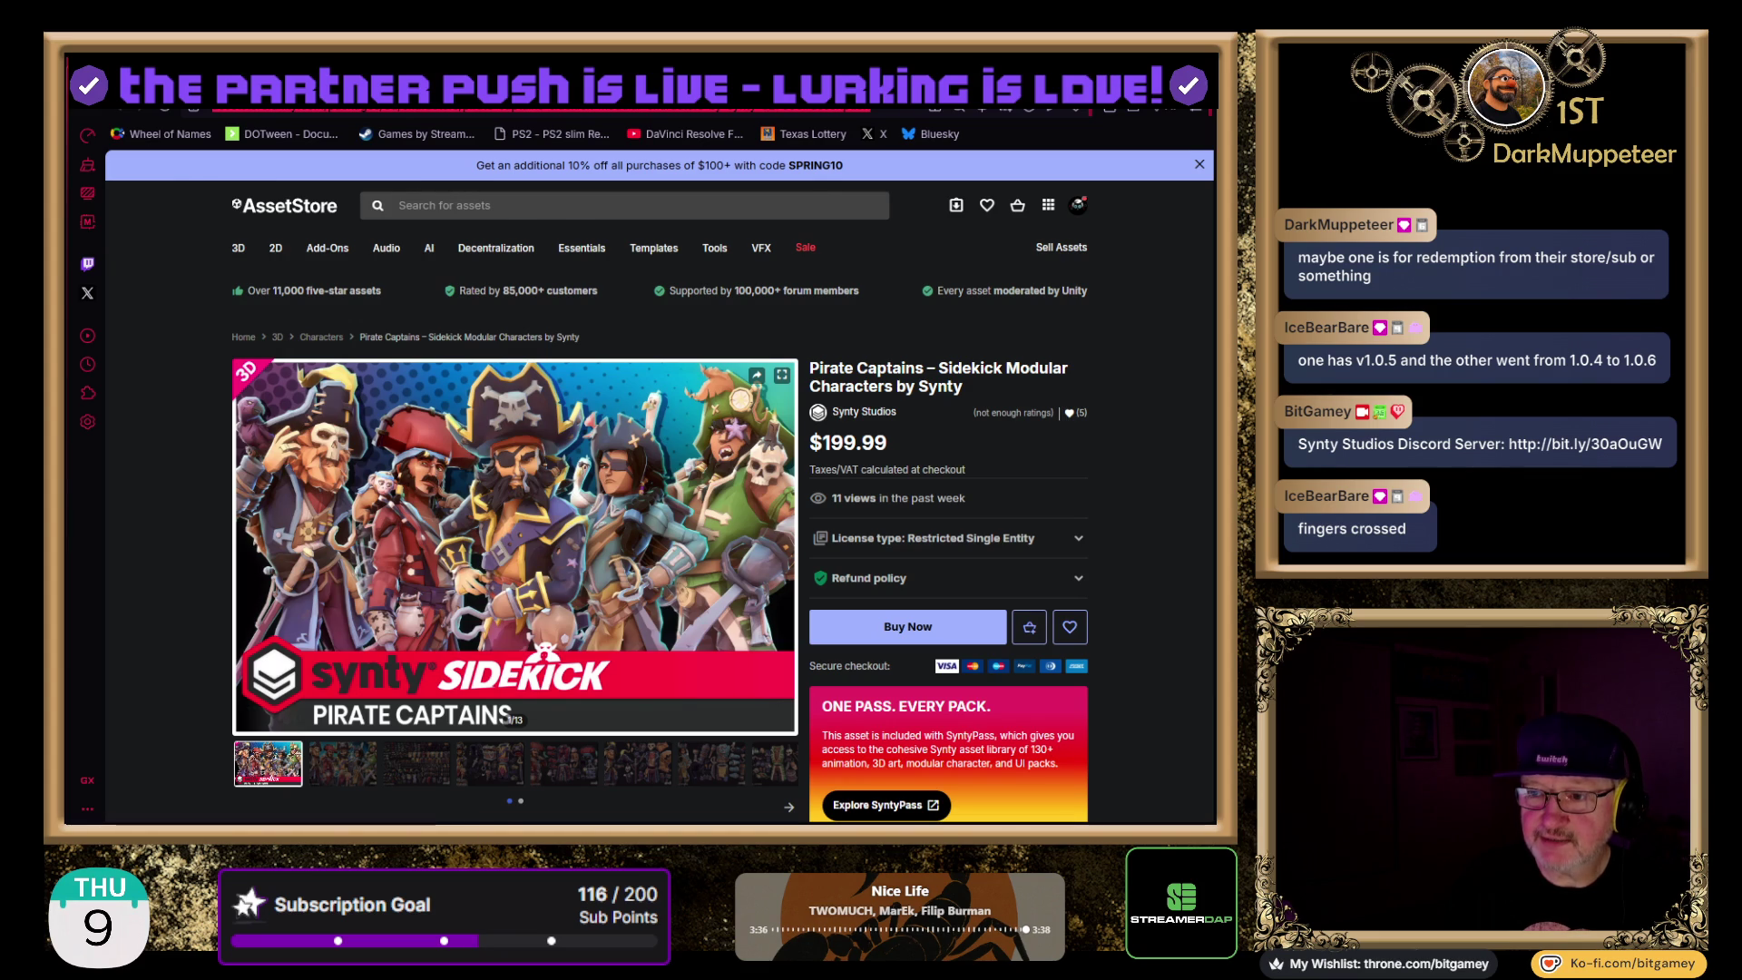
pyautogui.hotkey('alt', 'Left')
pyautogui.hotkey('alt', 'Right')
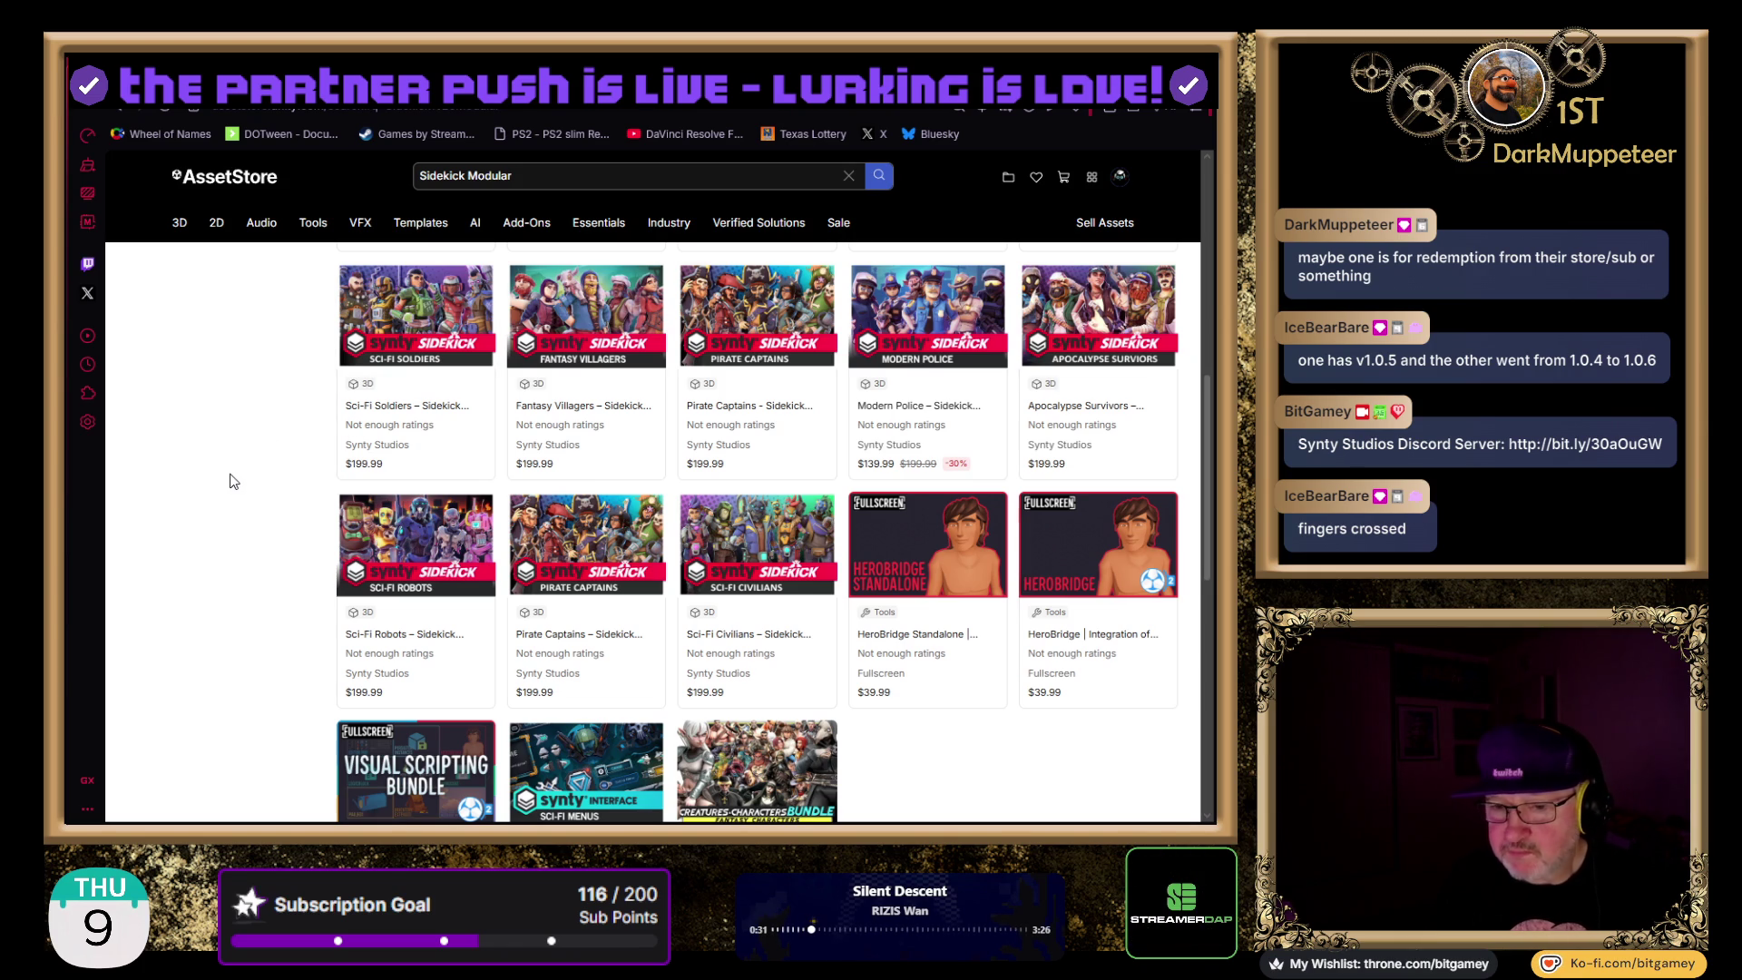
# - Scroll the Sidekick Modular results down to the HeroBridge Standalone listing priced $39.99
pyautogui.scroll(-1, 234, 482)
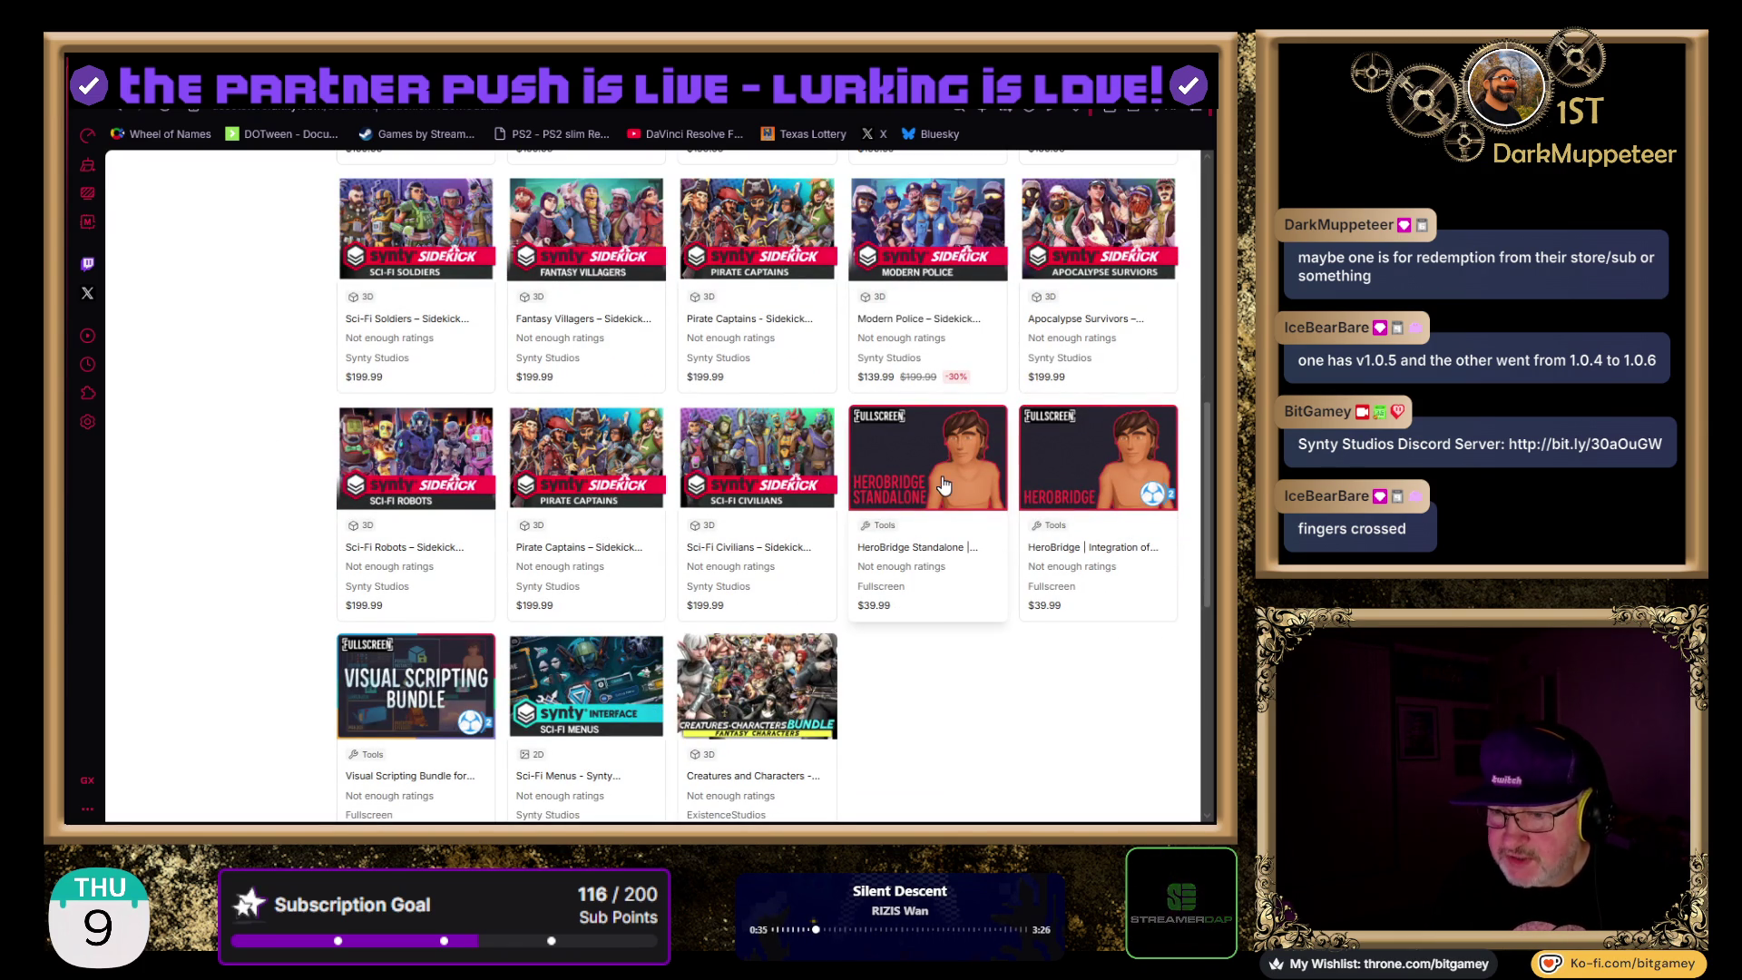
pyautogui.scroll(-1, 935, 564)
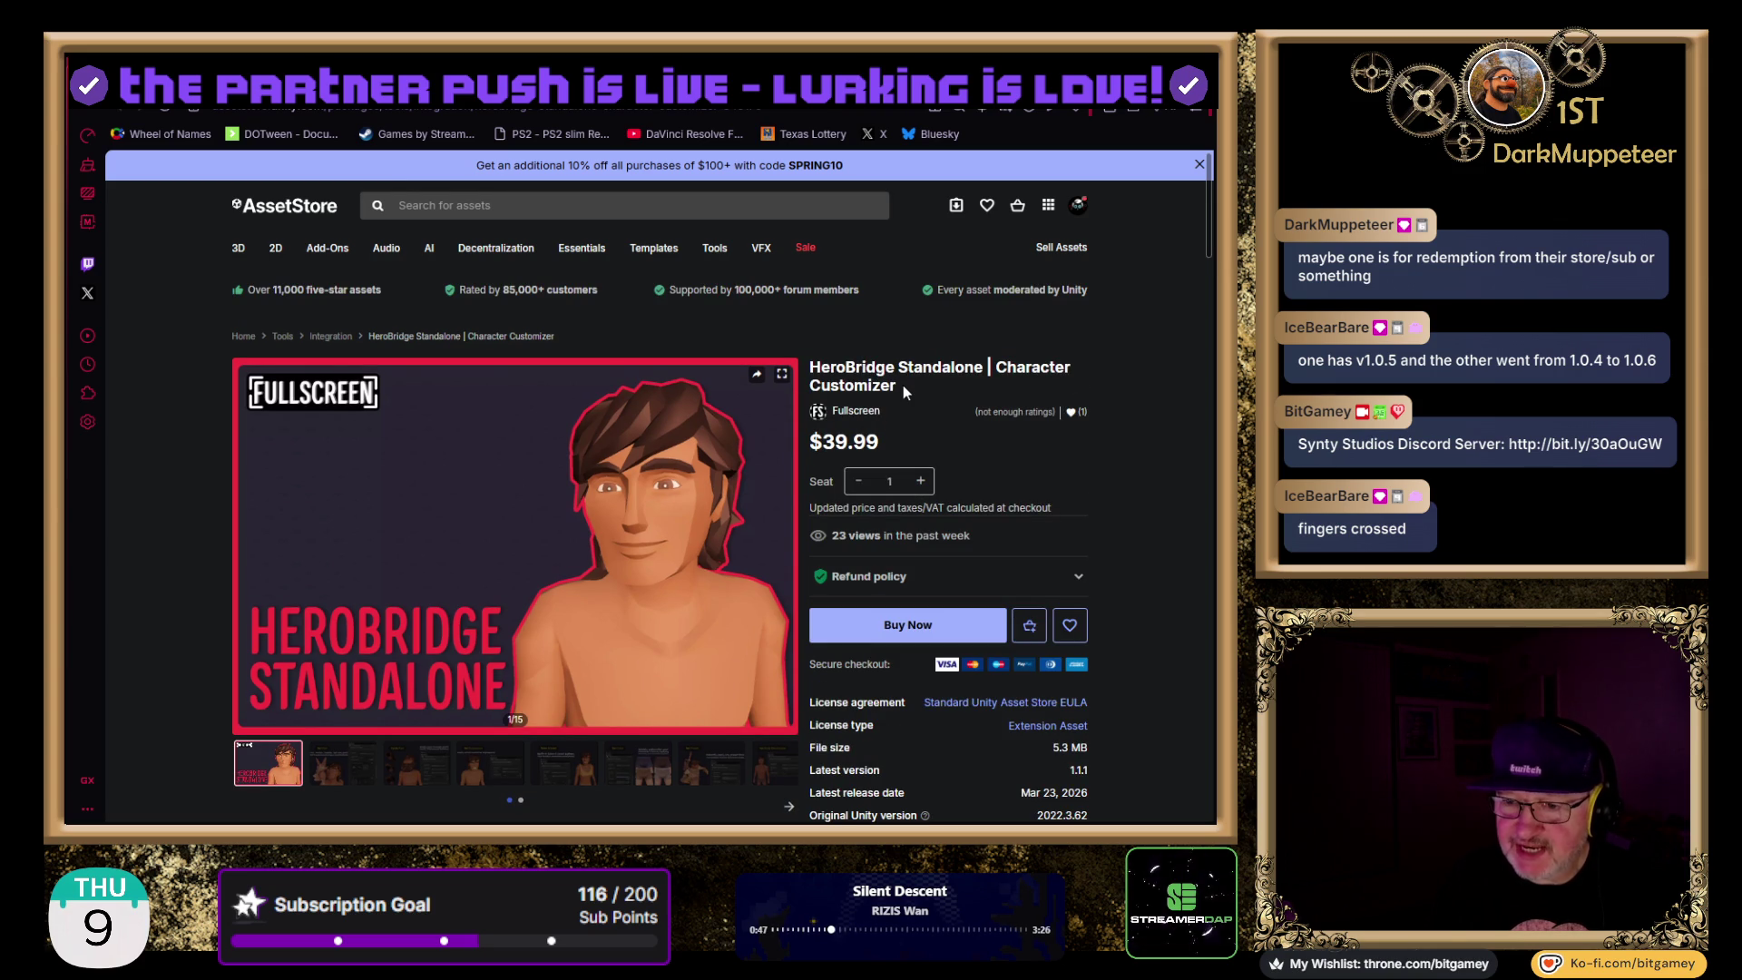
# - Show gallery image 2 of 15, the 'Set Part' Sidekick Part Applier screenshot
pyautogui.scroll(-1, 458, 490)
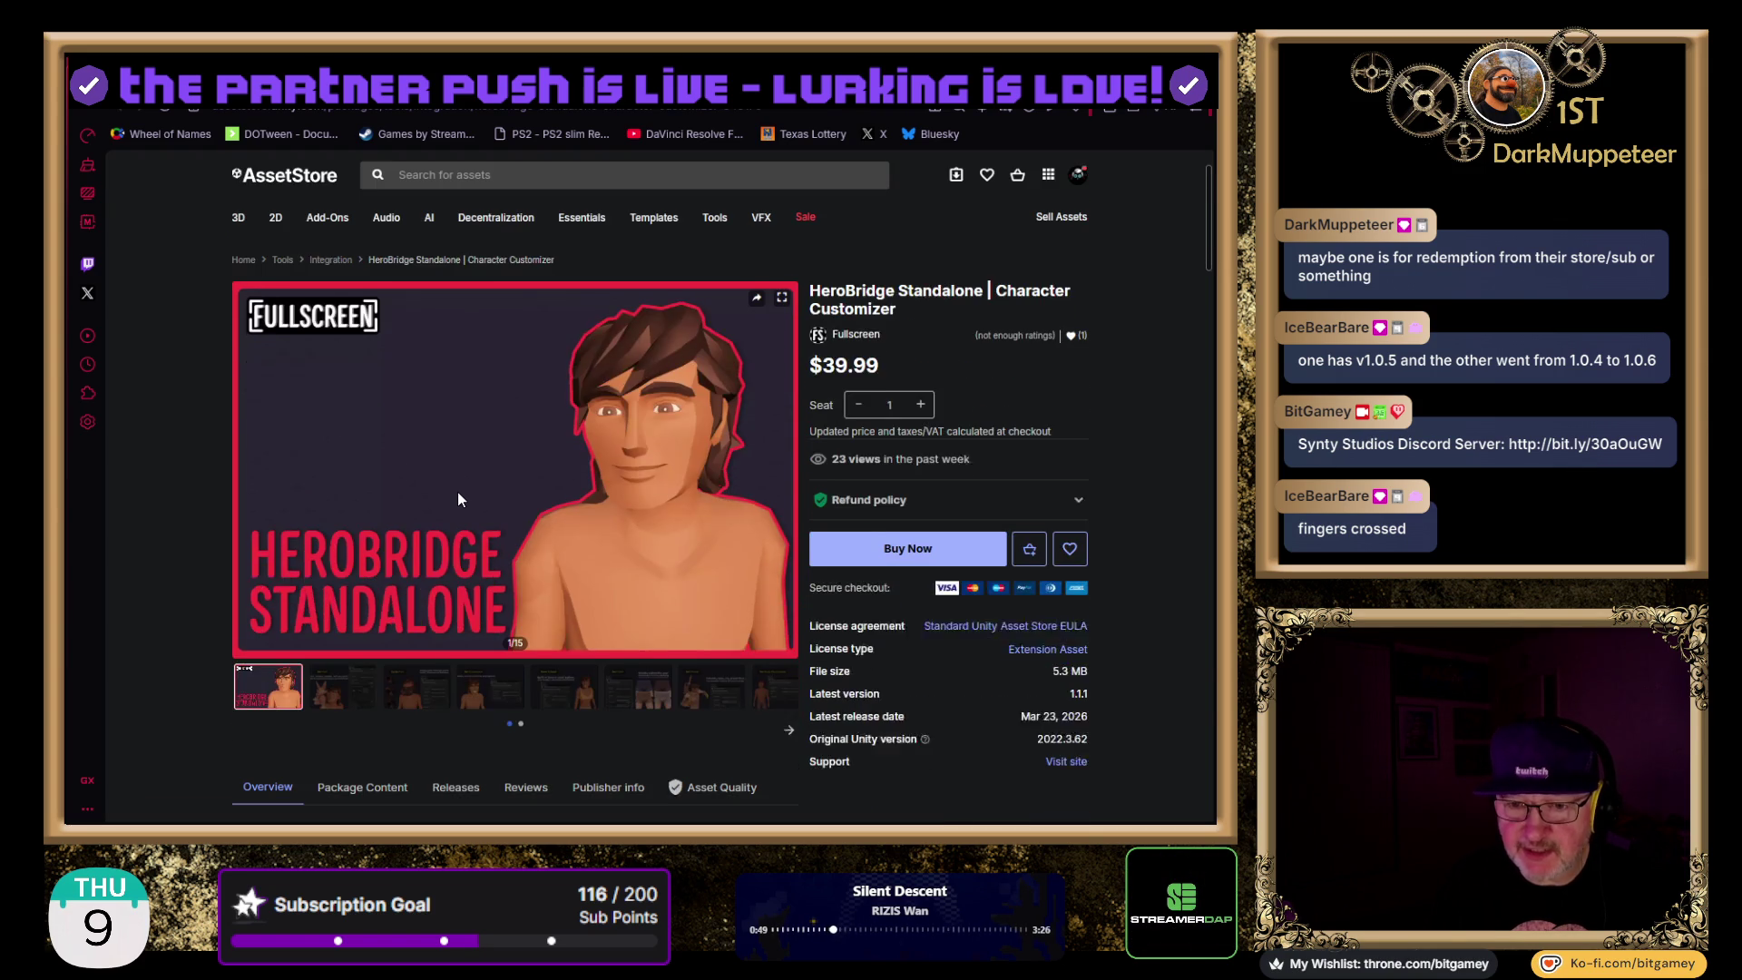
pyautogui.click(330, 691)
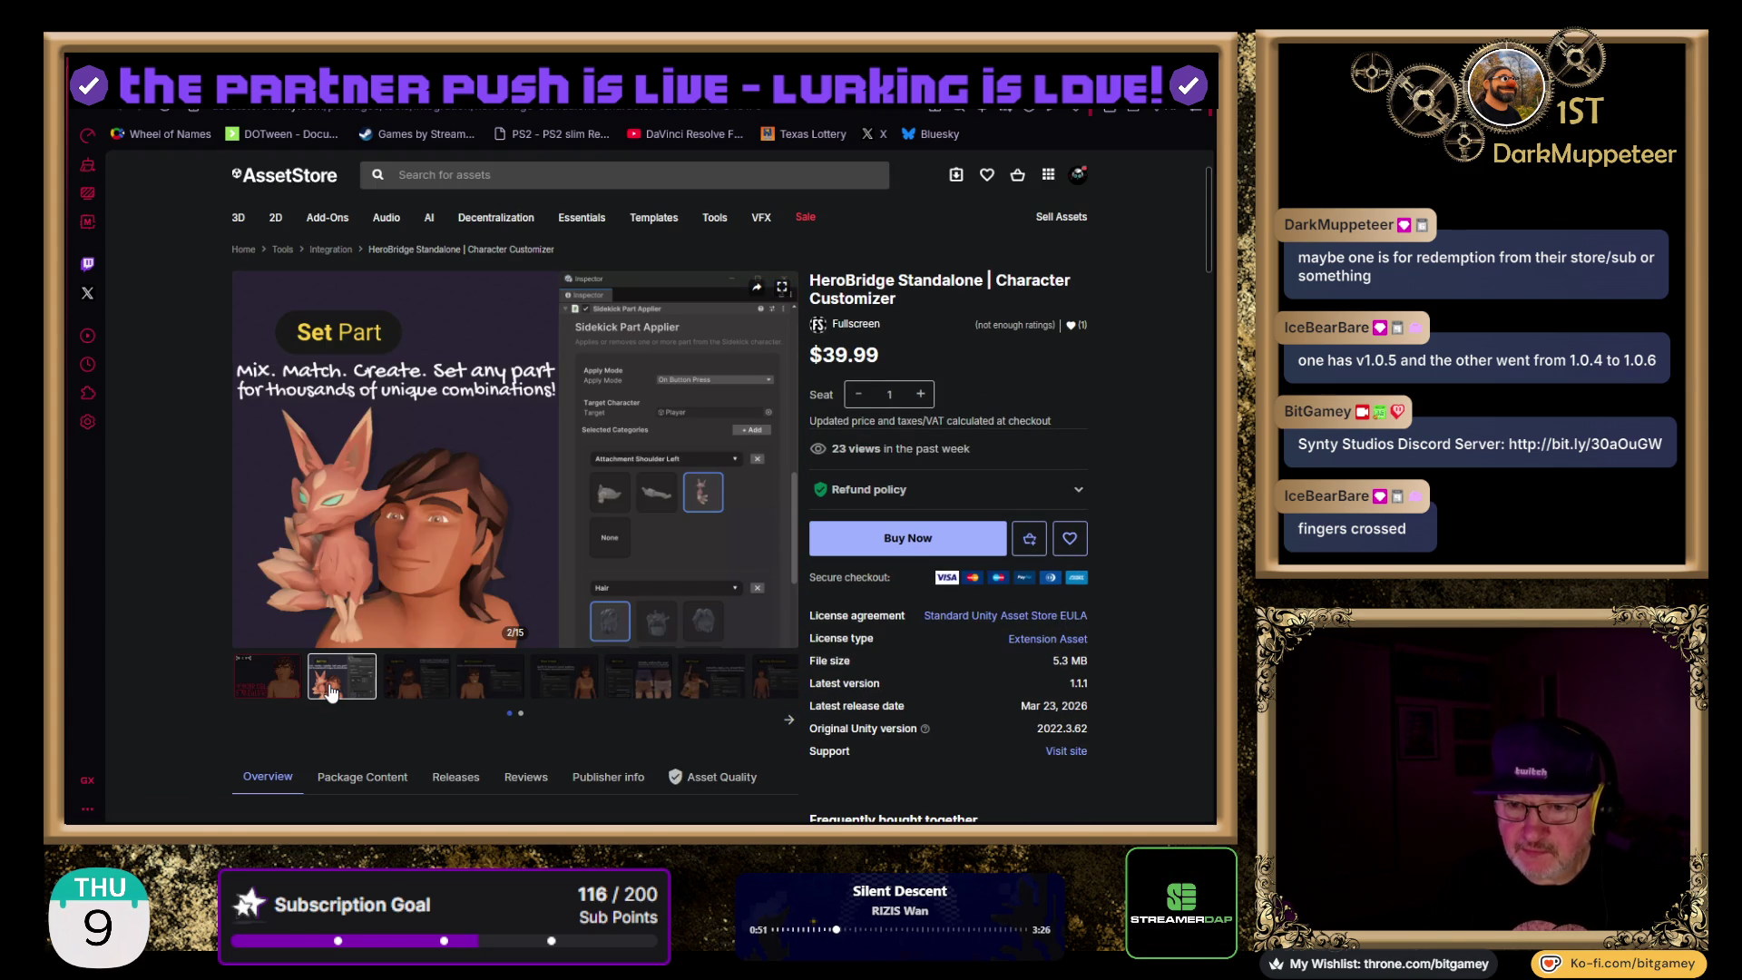